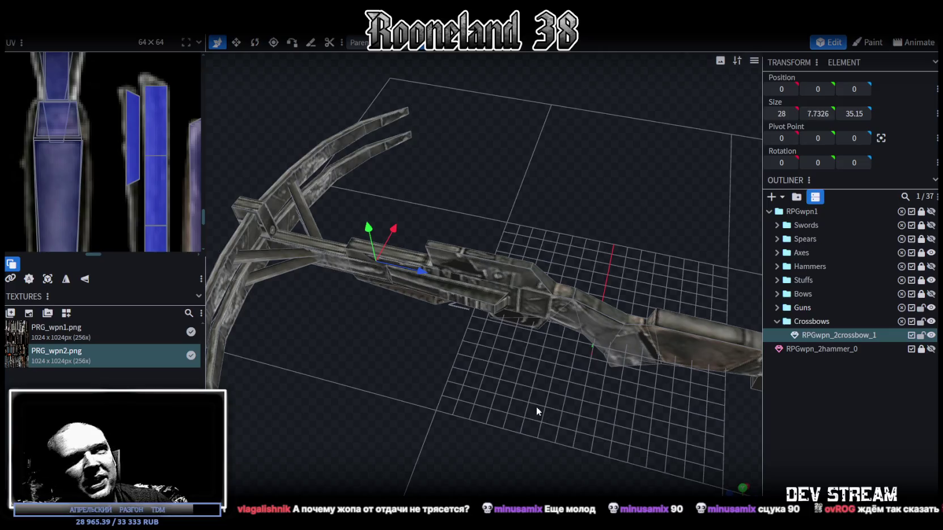
Orbit and zoom around the textured crossbow to inspect it from side, top and front, clearing the selection.
mouse_move(519, 401)
left_mouse_down()
mouse_move(499, 348)
mouse_move(431, 342)
mouse_move(646, 312)
mouse_move(685, 298)
mouse_move(751, 320)
mouse_move(889, 326)
left_mouse_up()
left_click(786, 419)
mouse_move(736, 413)
left_mouse_down()
mouse_move(497, 382)
mouse_move(534, 370)
mouse_move(559, 347)
mouse_move(642, 352)
mouse_move(563, 352)
mouse_move(542, 366)
mouse_move(473, 354)
mouse_move(476, 223)
mouse_move(452, 296)
mouse_move(461, 340)
mouse_move(487, 314)
mouse_move(478, 343)
mouse_move(560, 372)
left_mouse_up()
scroll(561, 368, "down", 3)
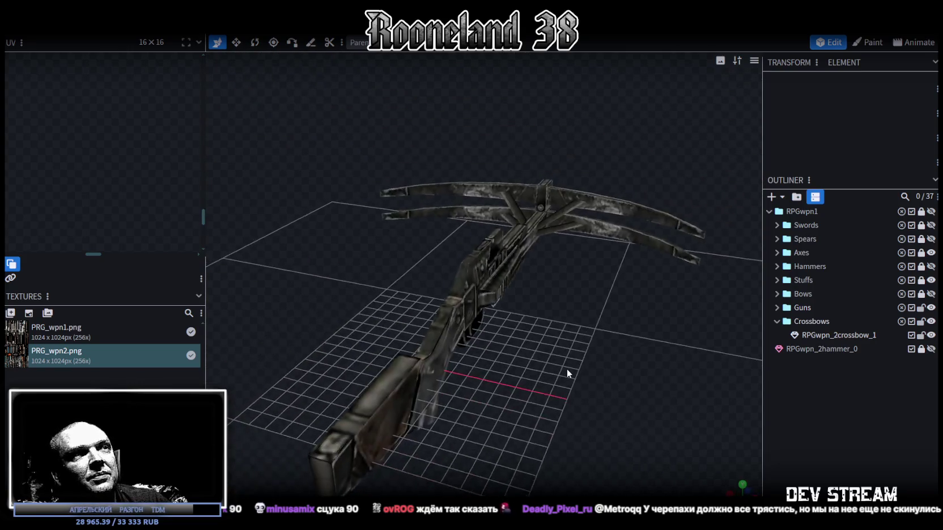
scroll(564, 376, "down", 2)
mouse_move(479, 349)
left_mouse_down()
mouse_move(304, 334)
mouse_move(316, 347)
mouse_move(586, 391)
mouse_move(599, 379)
mouse_move(572, 358)
mouse_move(601, 357)
left_mouse_up()
scroll(593, 390, "up", 3)
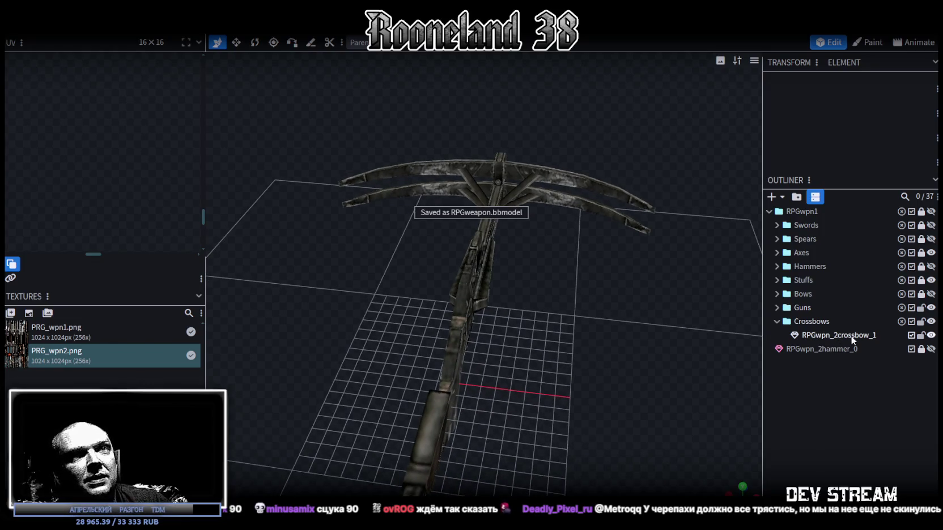
Select RPGwpn_2crossbow_1, widen the UV panel and zoom onto its metal texture.
left_click(833, 335)
scroll(164, 151, "up", 2)
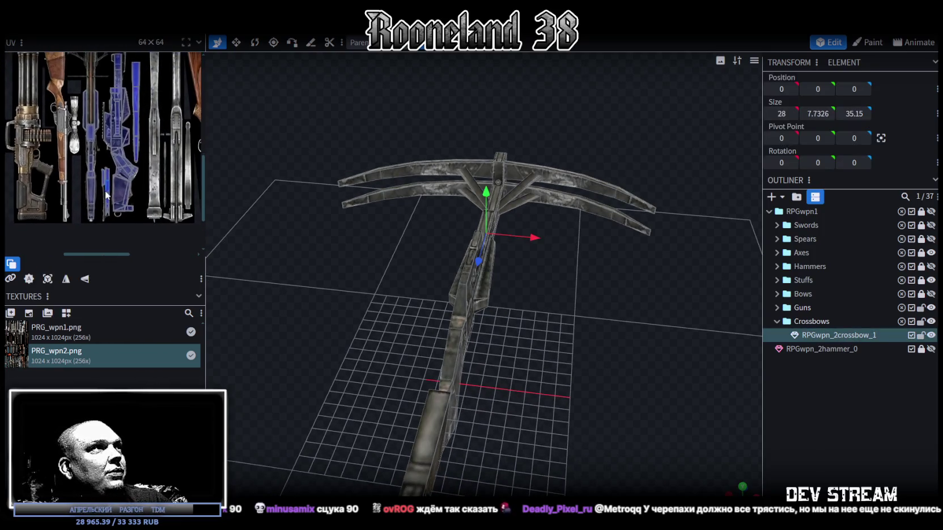
left_click_drag(202, 147, 330, 148)
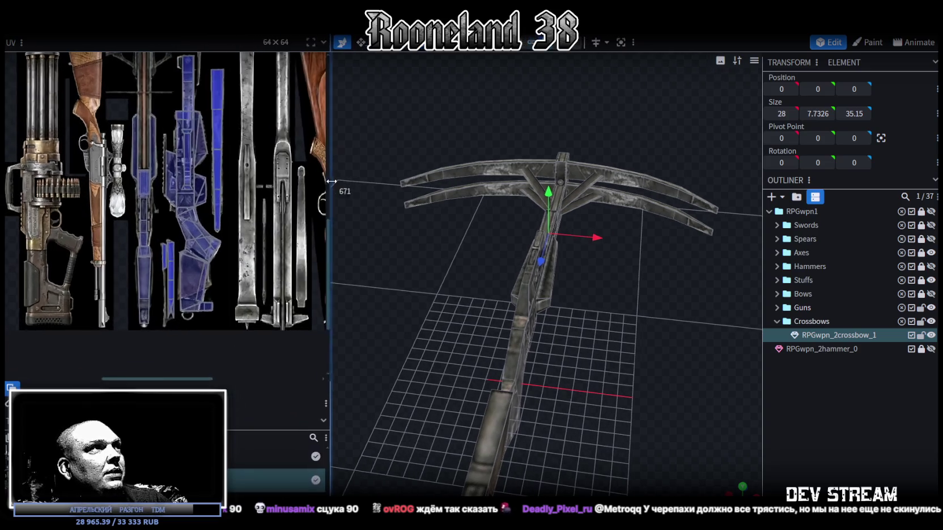
scroll(220, 225, "up", 2)
scroll(220, 224, "right", 1)
scroll(221, 225, "up", 2)
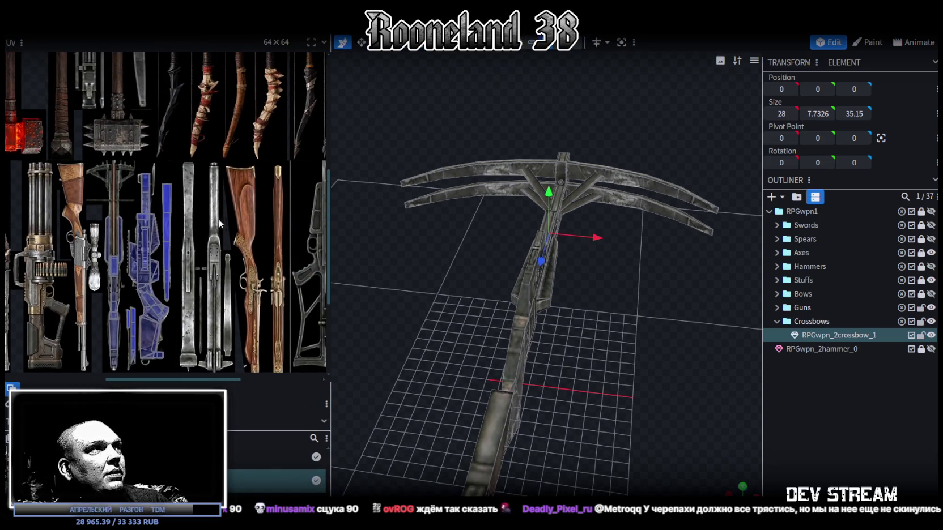
Narrow the UV panel back and reselect RPGwpn_2crossbow_1.
mouse_move(330, 263)
left_mouse_down()
mouse_move(260, 261)
mouse_move(590, 336)
mouse_move(580, 332)
left_mouse_up()
right_click(544, 332)
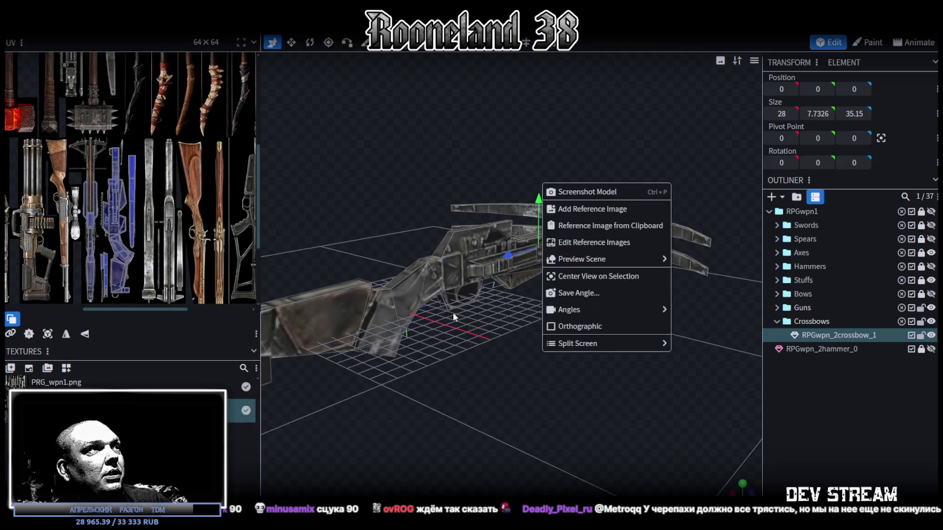
scroll(198, 194, "up", 2)
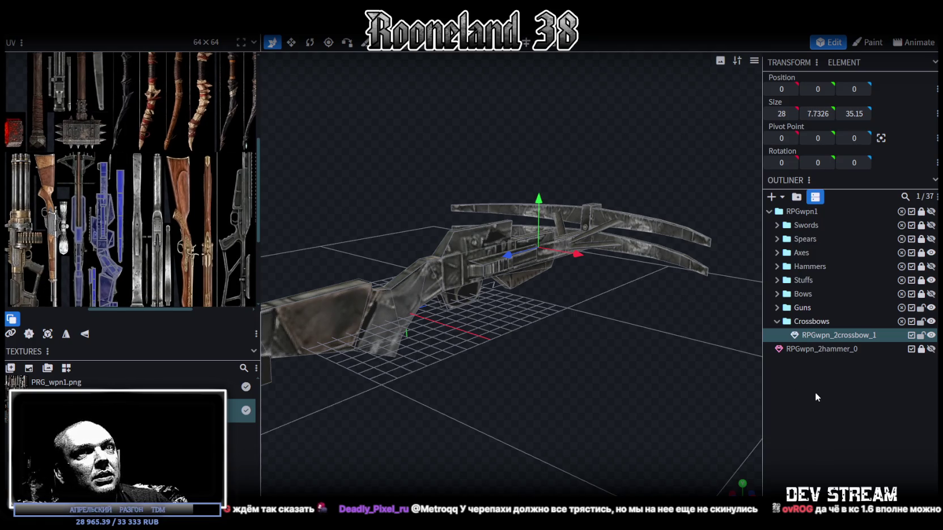
left_click(815, 392)
left_click(831, 336)
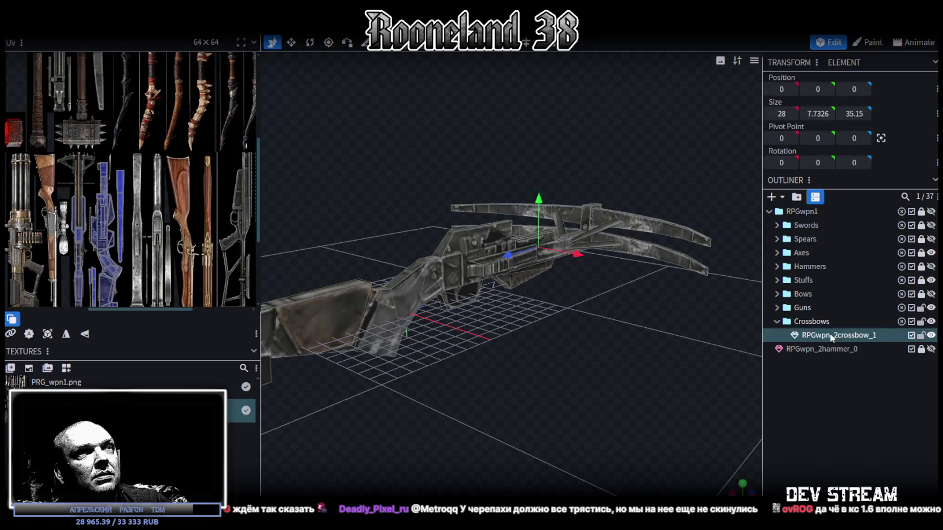
Duplicate the crossbow as RPGwpn_2crossbow_2, then lock and hide the original and the Guns group.
key("ctrl+d")
left_click(921, 335)
left_click(931, 334)
left_click(920, 308)
left_click(931, 308)
Briefly show the Guns, Stuffs and Axes groups, leaving all three hidden.
left_click(930, 308)
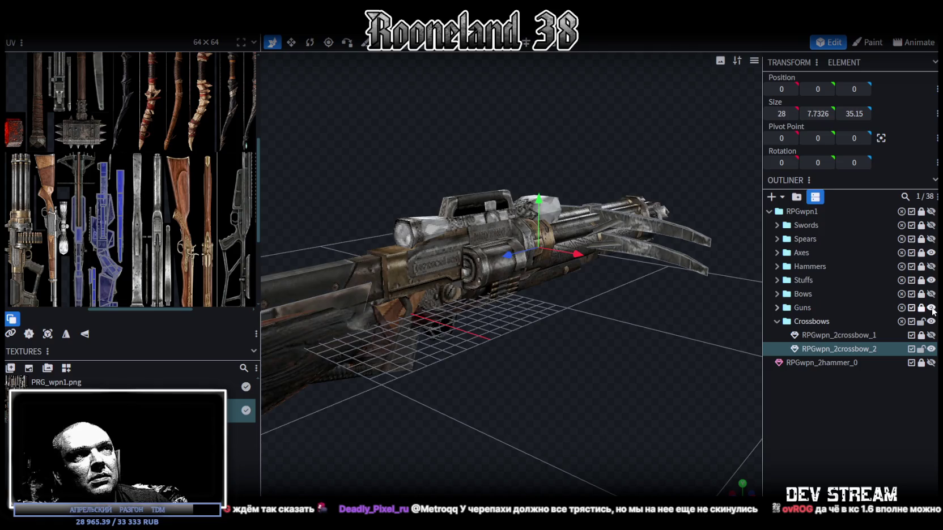
left_click(931, 308)
left_click(931, 280)
left_click(931, 279)
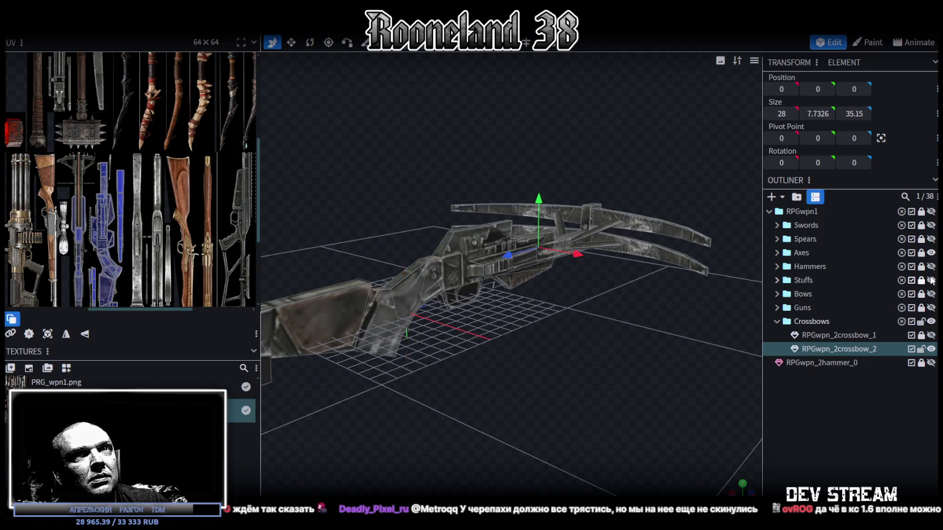
left_click(930, 252)
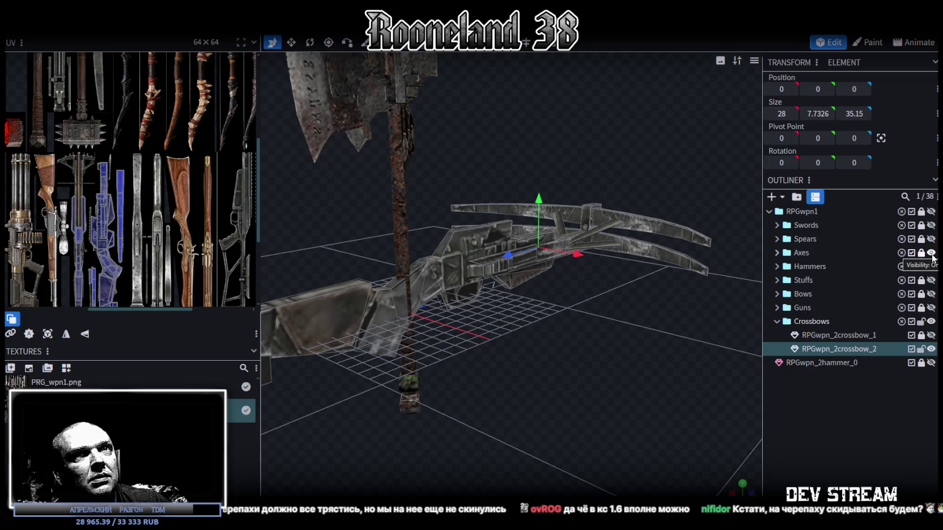
left_click(931, 253)
Zoom and orbit around the duplicate crossbow and widen the UV panel.
scroll(562, 369, "down", 2)
scroll(560, 371, "up", 1)
scroll(547, 380, "up", 3)
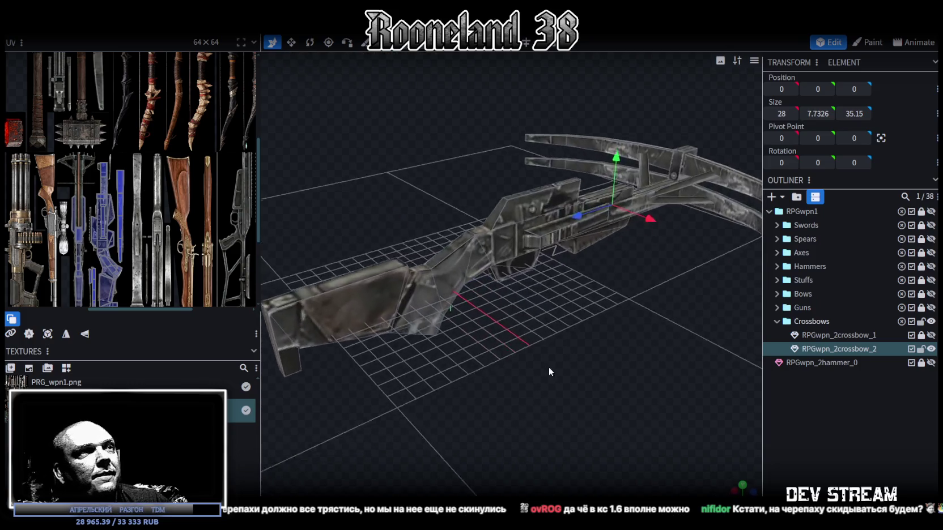
scroll(550, 366, "up", 2)
scroll(533, 370, "up", 1)
scroll(145, 260, "up", 3)
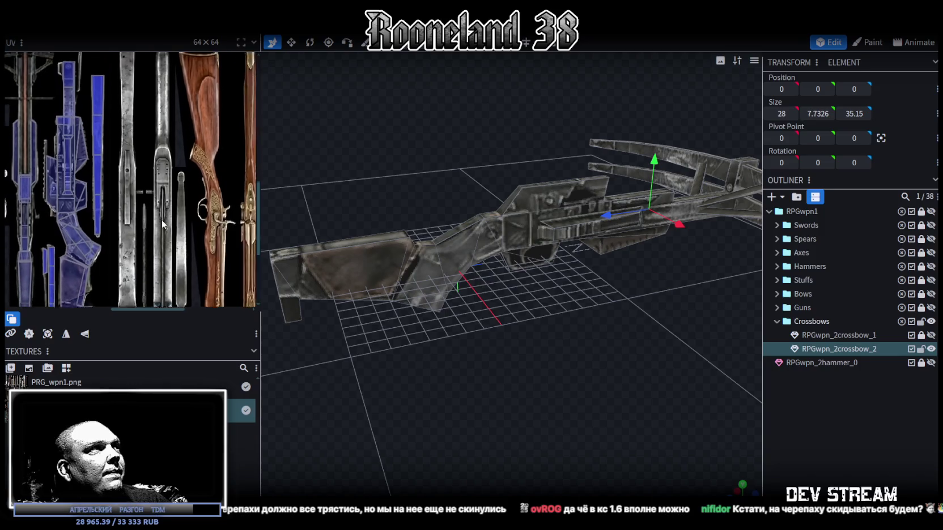
left_click_drag(505, 336, 523, 390)
scroll(221, 232, "down", 2)
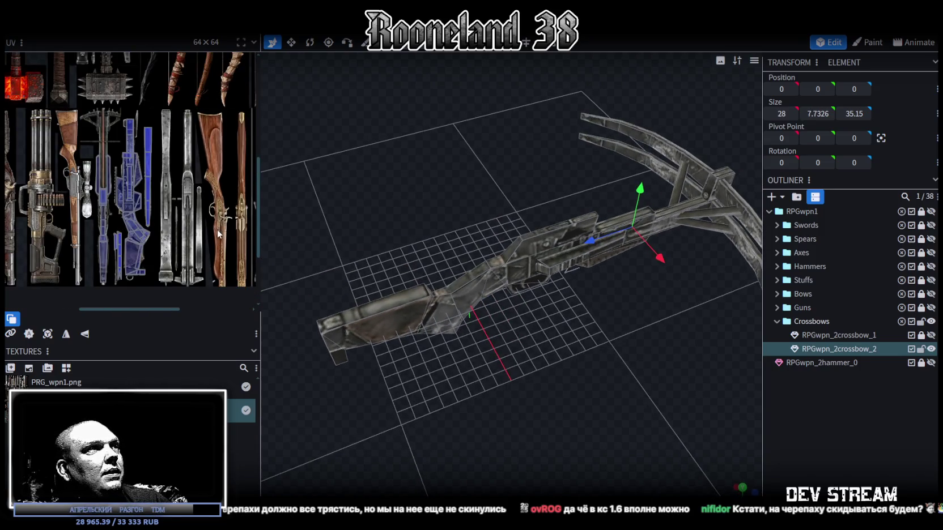
left_click_drag(260, 185, 325, 187)
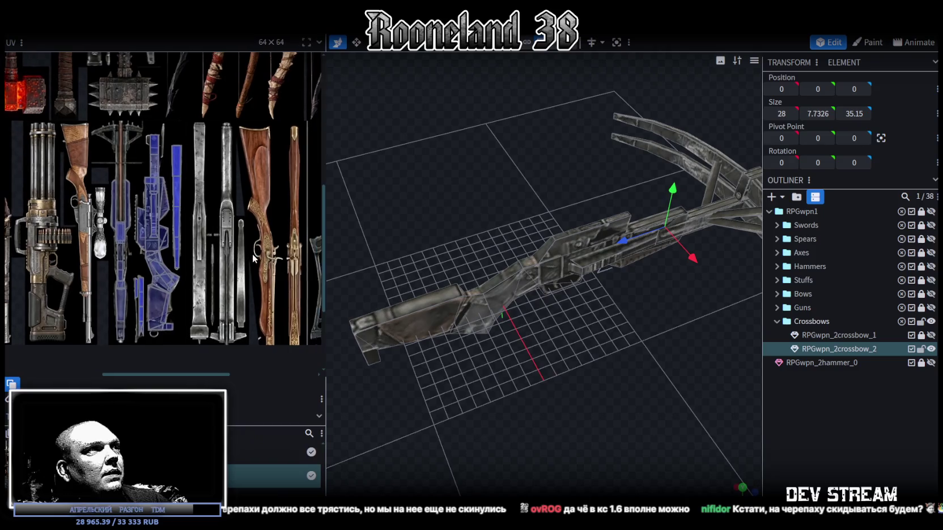
scroll(252, 254, "up", 1)
left_click_drag(548, 392, 548, 380)
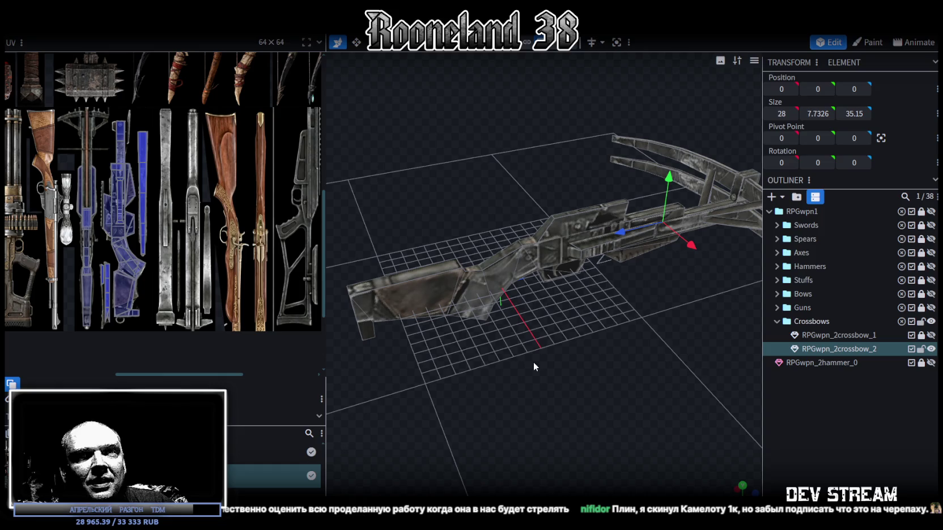
left_click_drag(533, 366, 595, 381)
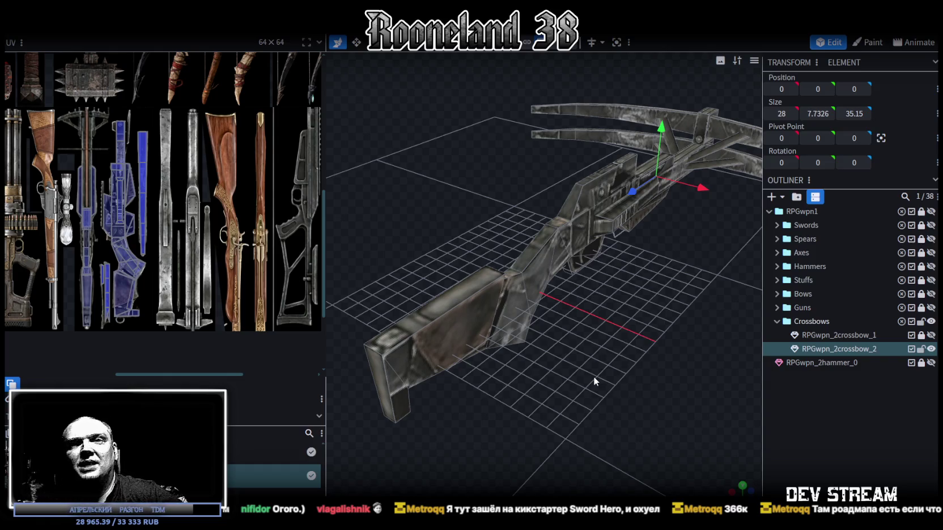
scroll(647, 321, "up", 2)
Orbit around RPGwpn_2crossbow_2 to check its grey metal textured stock.
mouse_move(647, 320)
left_mouse_down()
mouse_move(656, 337)
mouse_move(638, 375)
mouse_move(653, 344)
mouse_move(663, 349)
mouse_move(645, 336)
mouse_move(660, 341)
mouse_move(566, 330)
mouse_move(532, 314)
left_mouse_up()
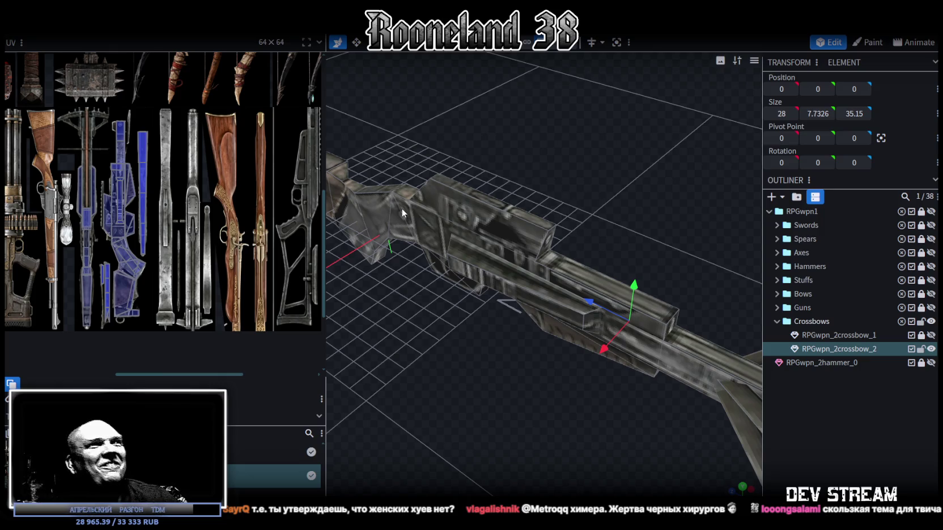
mouse_move(475, 378)
left_mouse_down()
mouse_move(610, 357)
mouse_move(628, 366)
mouse_move(711, 343)
left_mouse_up()
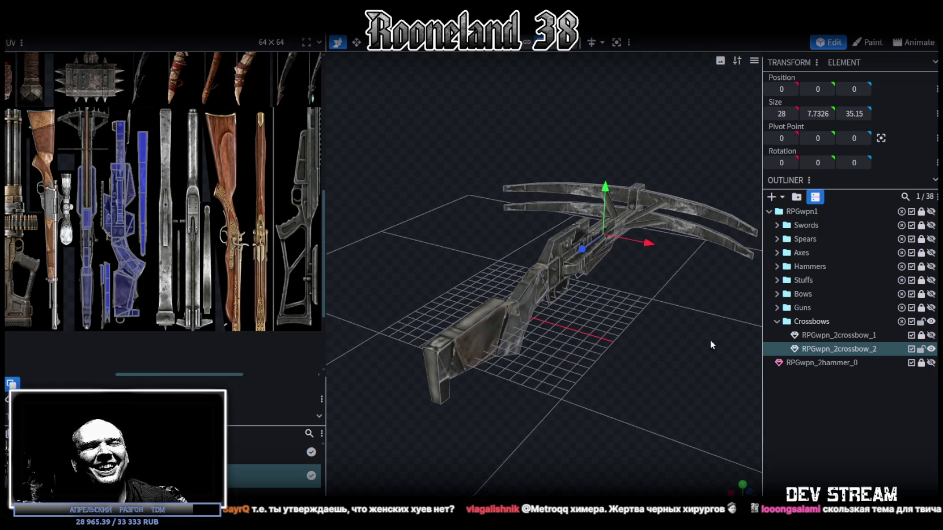
From a top-down view, box-select the second crossbow's stock faces, then lock the model.
mouse_move(606, 328)
left_mouse_down()
mouse_move(557, 321)
mouse_move(575, 311)
mouse_move(524, 365)
mouse_move(511, 400)
left_mouse_up()
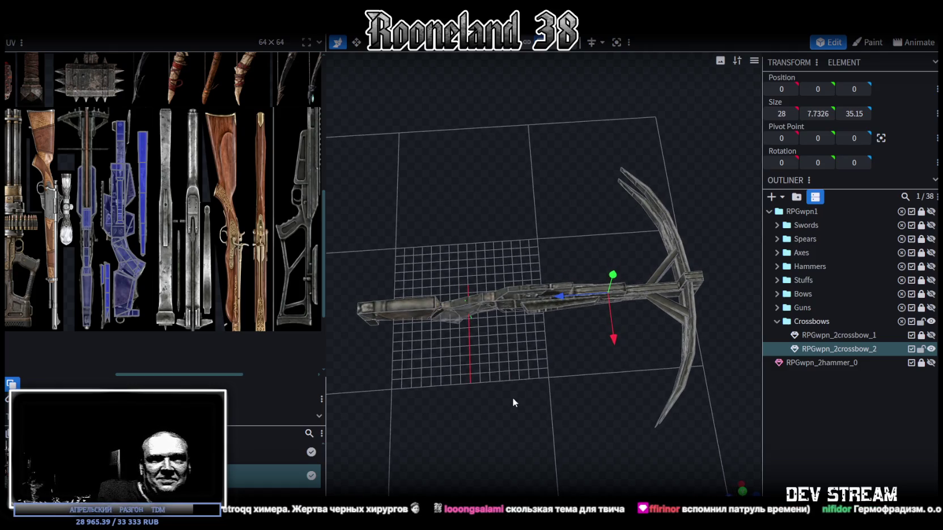
mouse_move(512, 397)
left_mouse_down()
mouse_move(543, 416)
mouse_move(535, 404)
mouse_move(573, 373)
mouse_move(551, 401)
left_mouse_up()
mouse_move(398, 273)
left_mouse_down("ctrl")
mouse_move(628, 331)
mouse_move(534, 414)
mouse_move(499, 337)
mouse_move(460, 291)
mouse_move(499, 271)
left_mouse_up("ctrl")
mouse_move(520, 273)
middle_mouse_down()
mouse_move(532, 273)
mouse_move(538, 343)
mouse_move(569, 364)
mouse_move(593, 360)
middle_mouse_up()
left_click(922, 350)
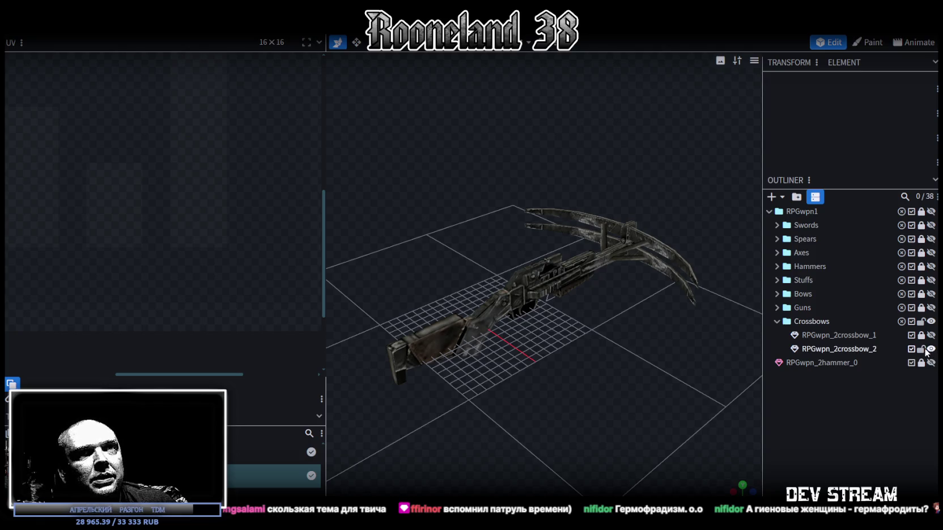
Select RPGwpn_2crossbow_2 and delete its stock vertices box-selected from the top view.
left_click(842, 349)
mouse_move(621, 347)
middle_mouse_down()
mouse_move(564, 389)
mouse_move(600, 389)
mouse_move(562, 377)
mouse_move(553, 397)
middle_mouse_up()
left_click_drag(411, 288, 635, 339)
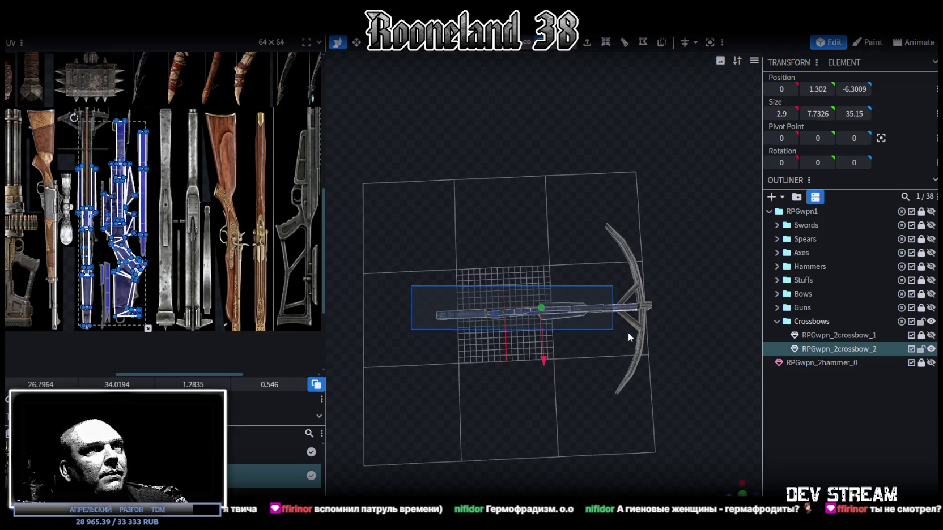
mouse_move(698, 373)
middle_mouse_down()
mouse_move(691, 327)
mouse_move(672, 310)
mouse_move(641, 232)
middle_mouse_up()
key("Delete")
Box-select the upper crossbow arm, clear the selection and orbit to view the curved limb.
left_click_drag(457, 123, 666, 199)
left_click_drag(391, 120, 683, 203)
left_click(644, 219)
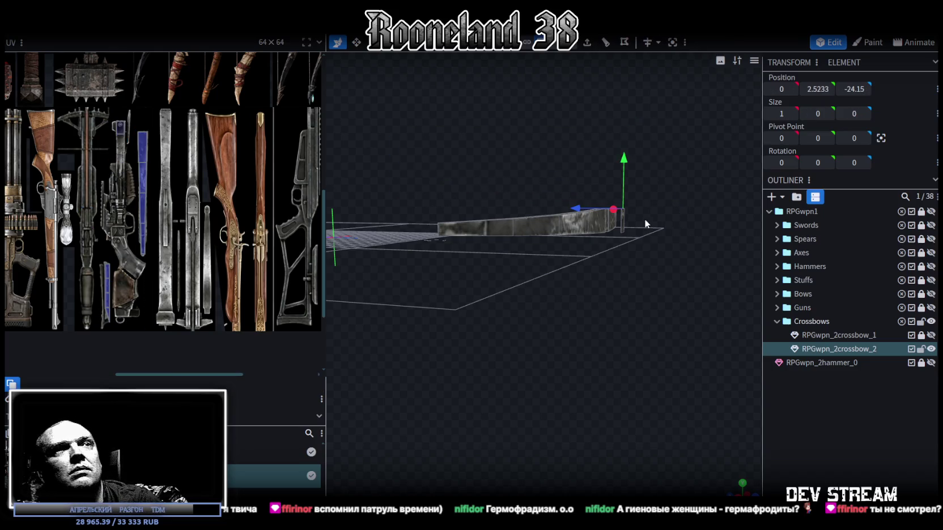
left_click(622, 224)
mouse_move(622, 223)
middle_mouse_down()
mouse_move(703, 343)
mouse_move(755, 358)
mouse_move(595, 364)
mouse_move(661, 370)
mouse_move(731, 357)
middle_mouse_up()
Add a new 16×8 cuboid mesh to the Crossbows group.
left_click(771, 198)
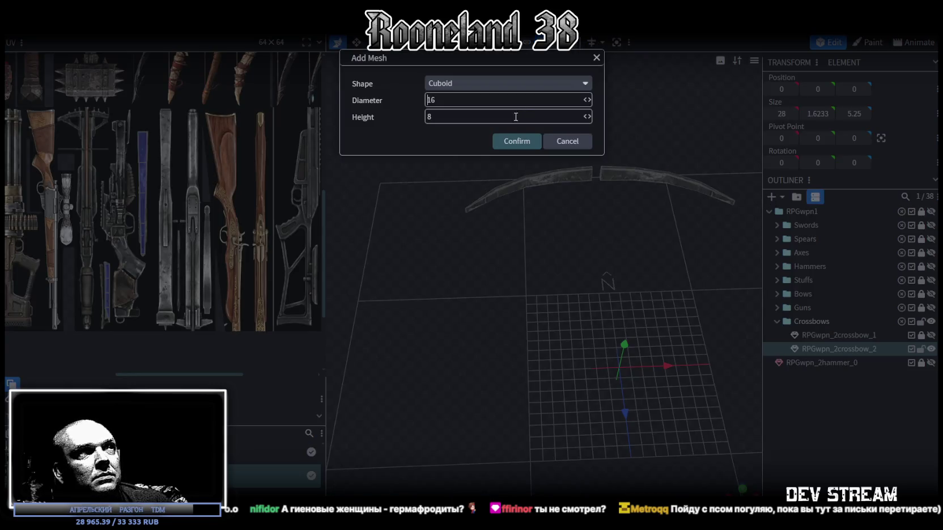
left_click(517, 141)
scroll(665, 291, "down", 2)
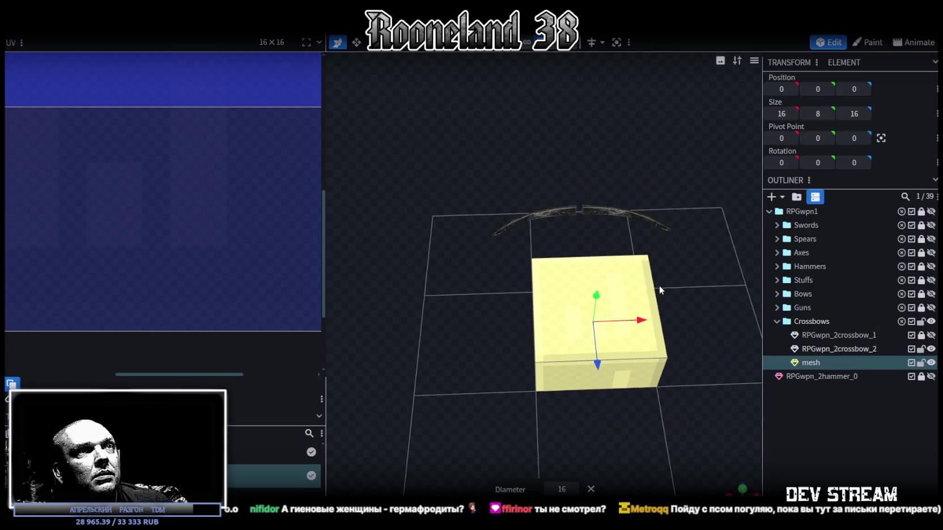
scroll(631, 313, "down", 1)
Assign the weapon atlas texture to the new cuboid and orbit to a front-top view.
left_click(592, 325)
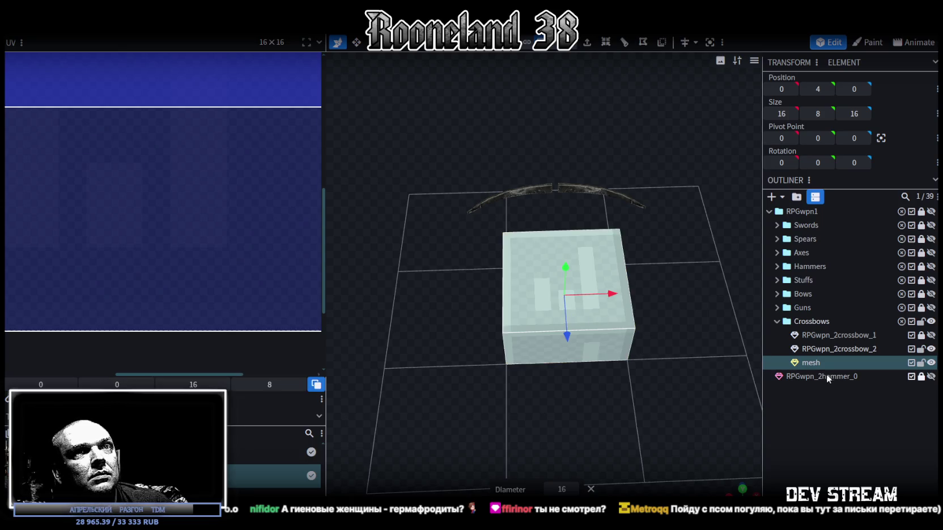
right_click(815, 362)
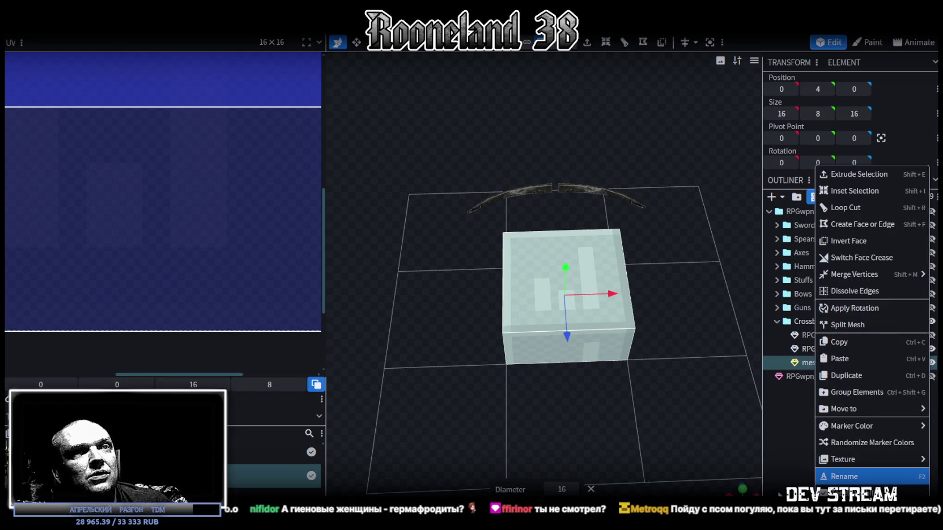
left_click(782, 477)
mouse_move(741, 434)
left_mouse_down()
mouse_move(644, 365)
mouse_move(673, 378)
left_mouse_up()
left_click_drag(560, 307, 664, 346)
mouse_move(523, 289)
left_mouse_down()
mouse_move(624, 372)
mouse_move(617, 296)
mouse_move(536, 283)
mouse_move(543, 293)
mouse_move(511, 293)
mouse_move(519, 318)
mouse_move(553, 341)
mouse_move(516, 254)
mouse_move(537, 237)
left_mouse_up()
key("v")
Resize and move the new mesh into a 2 × 2 × 16 bar at 0, 1, 0, undoing a stray resize.
key("s")
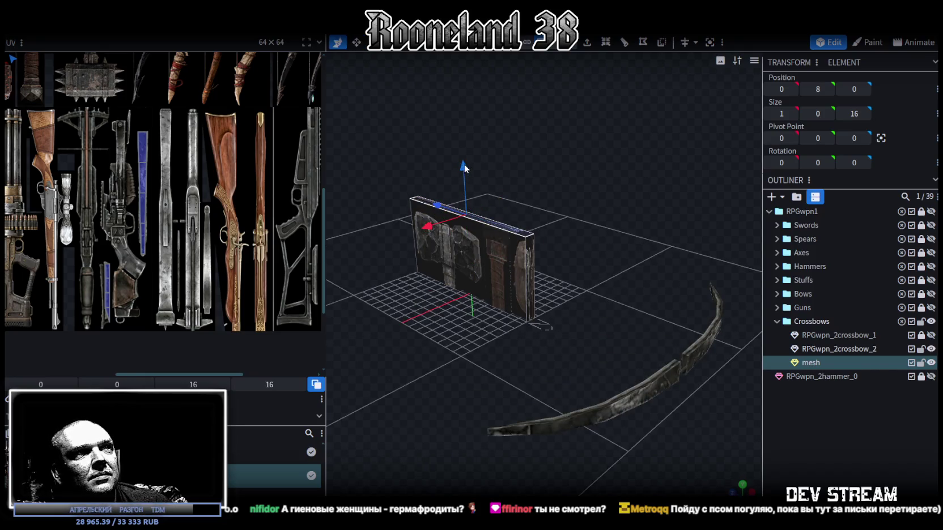
left_click_drag(479, 192, 474, 237)
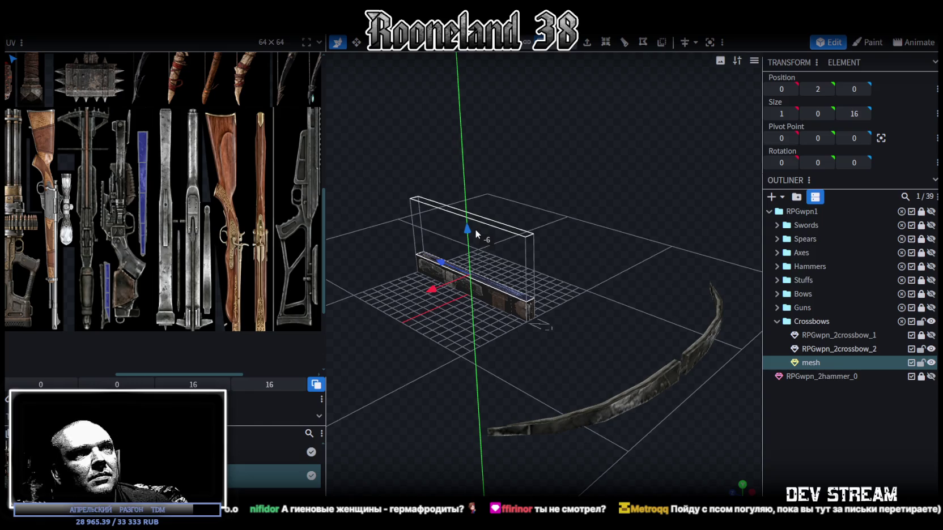
left_click_drag(475, 237, 475, 231)
mouse_move(510, 294)
left_mouse_down()
mouse_move(571, 297)
mouse_move(446, 282)
left_mouse_up()
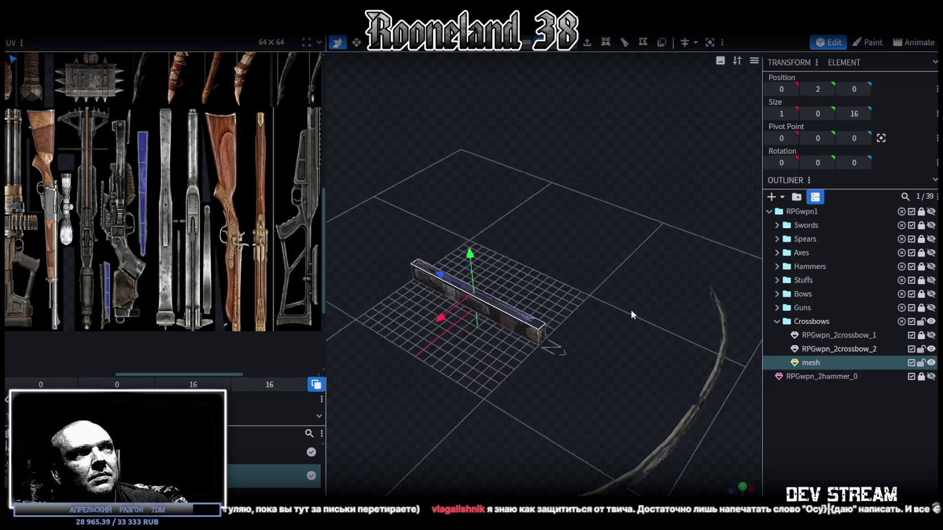
key("ctrl+z")
left_click_drag(446, 283, 529, 274)
key("v")
left_click_drag(602, 270, 608, 271)
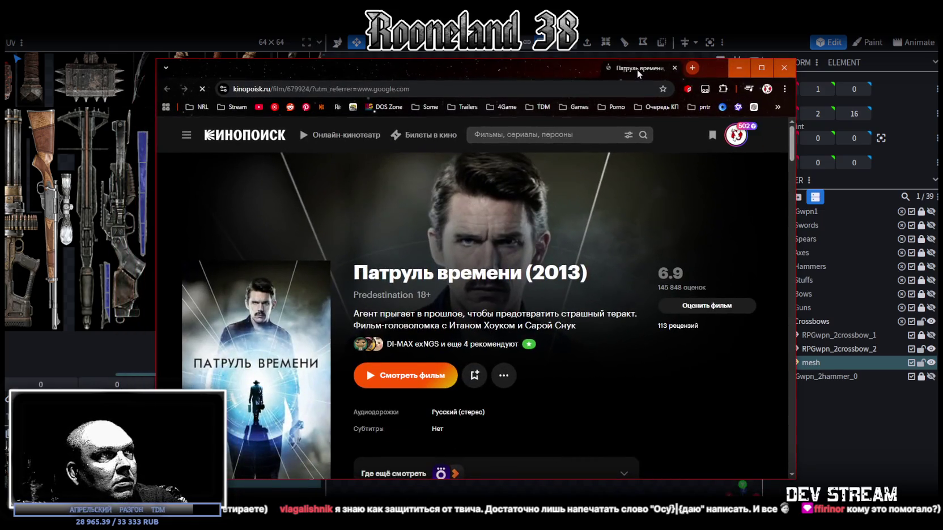
Maximize the browser and view, then close, followed users' ratings for Патруль времени (2013).
left_click(764, 68)
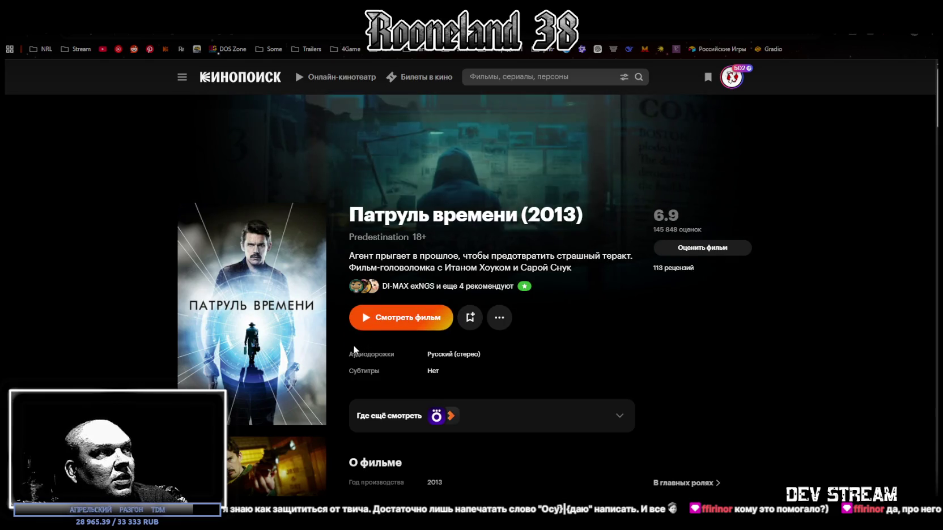
scroll(257, 373, "down", 3)
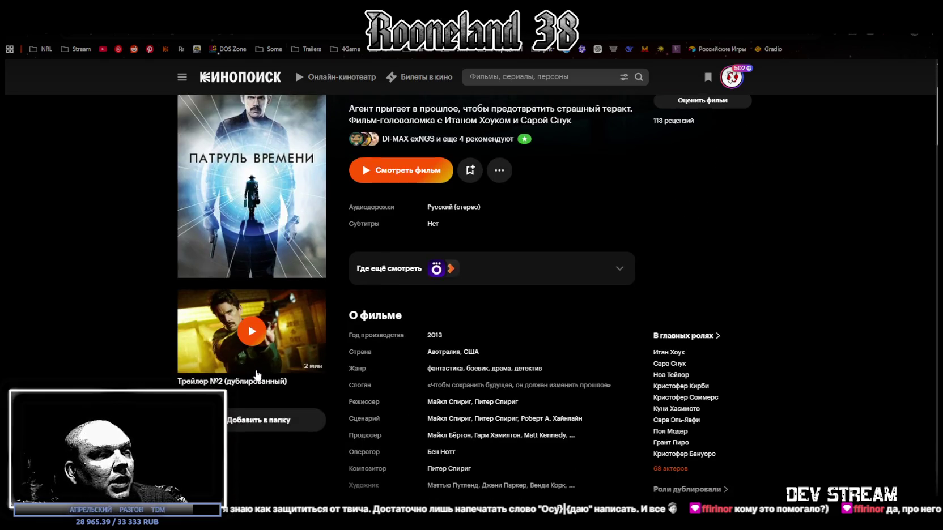
scroll(252, 363, "up", 3)
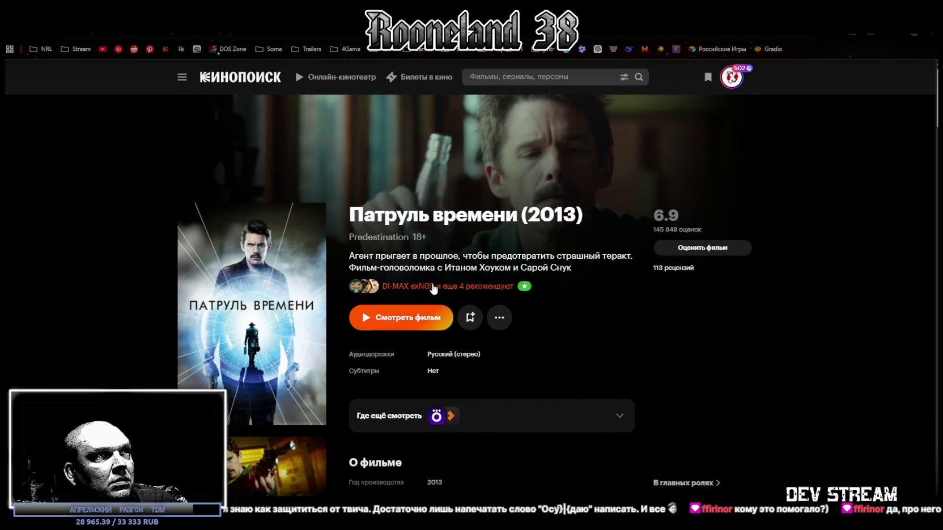
left_click(432, 285)
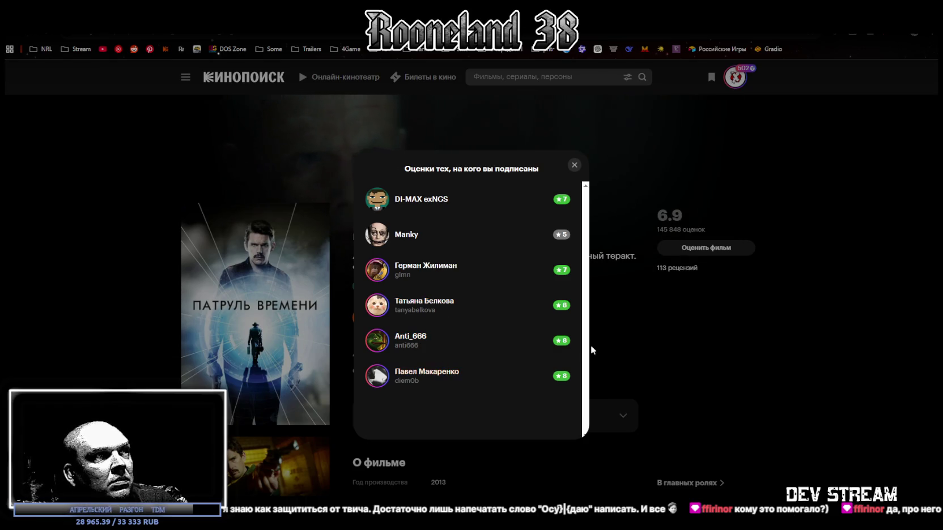
left_click(736, 345)
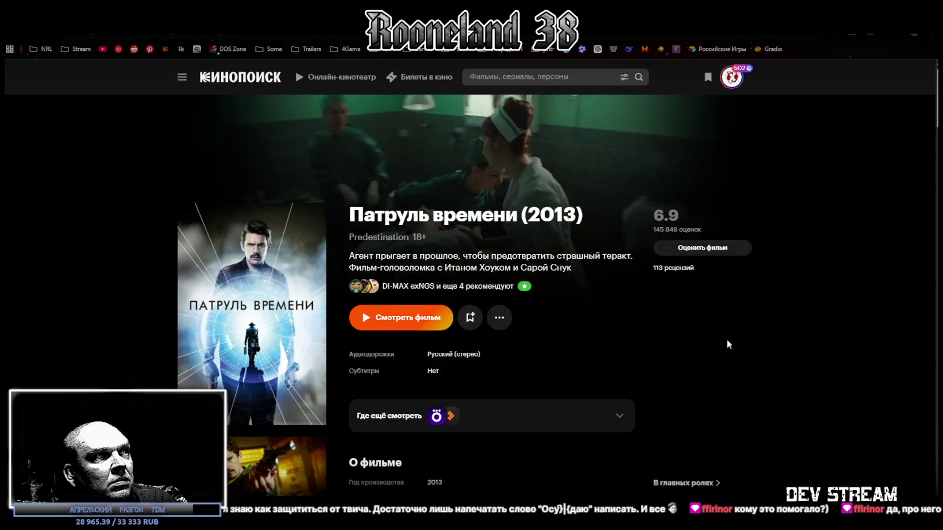
Scroll down through the film page's reviews.
scroll(714, 342, "down", 3)
scroll(704, 346, "down", 2)
scroll(703, 346, "down", 3)
scroll(698, 346, "up", 2)
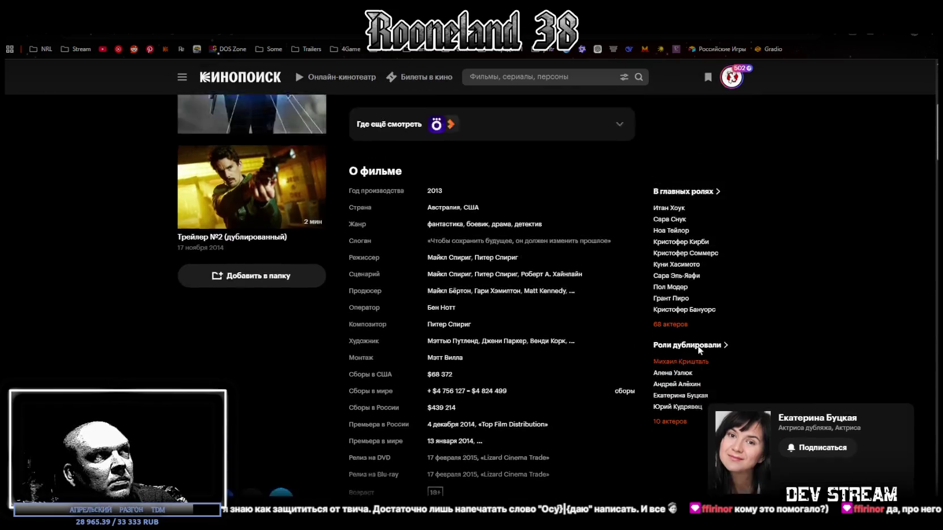
scroll(695, 345, "up", 3)
scroll(699, 343, "up", 1)
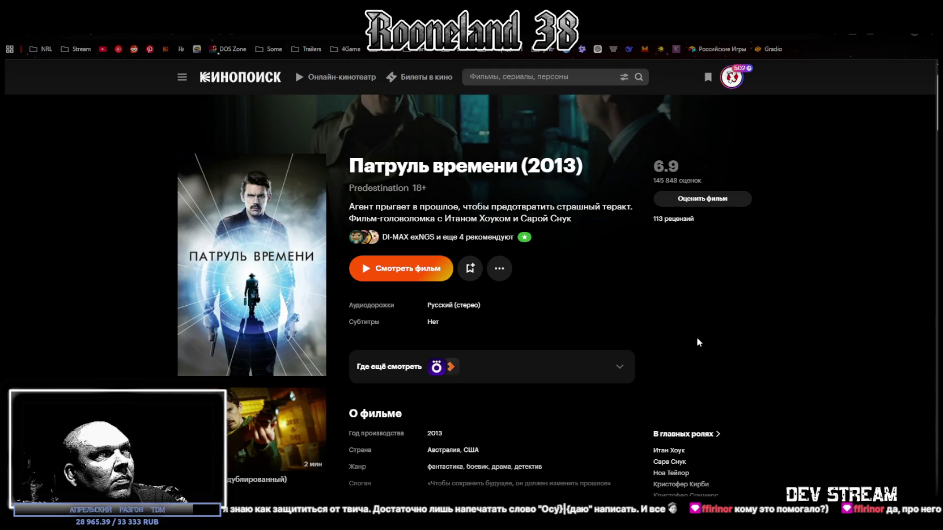
scroll(696, 342, "down", 5)
scroll(680, 346, "down", 5)
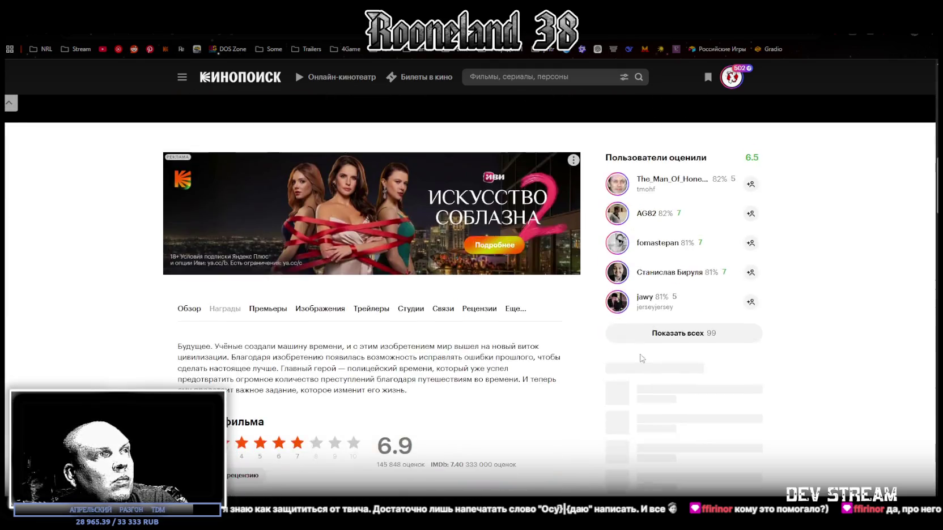
scroll(640, 357, "down", 3)
scroll(635, 359, "down", 3)
scroll(617, 356, "down", 3)
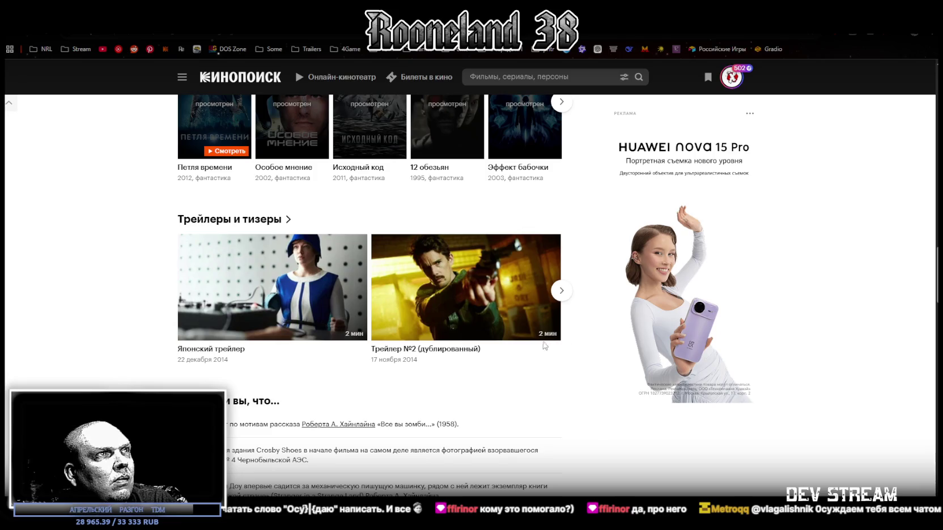
scroll(541, 346, "down", 3)
scroll(530, 347, "down", 4)
scroll(526, 346, "down", 3)
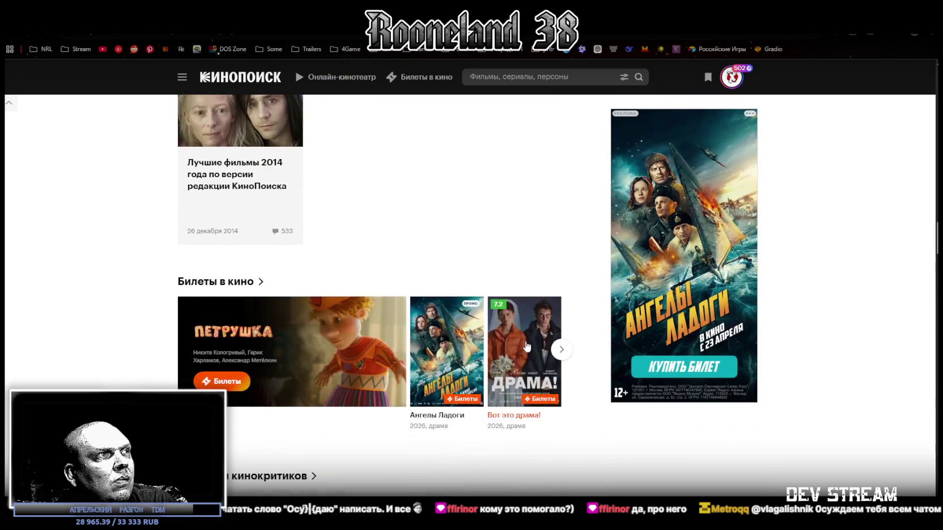
scroll(526, 347, "down", 4)
scroll(526, 346, "down", 3)
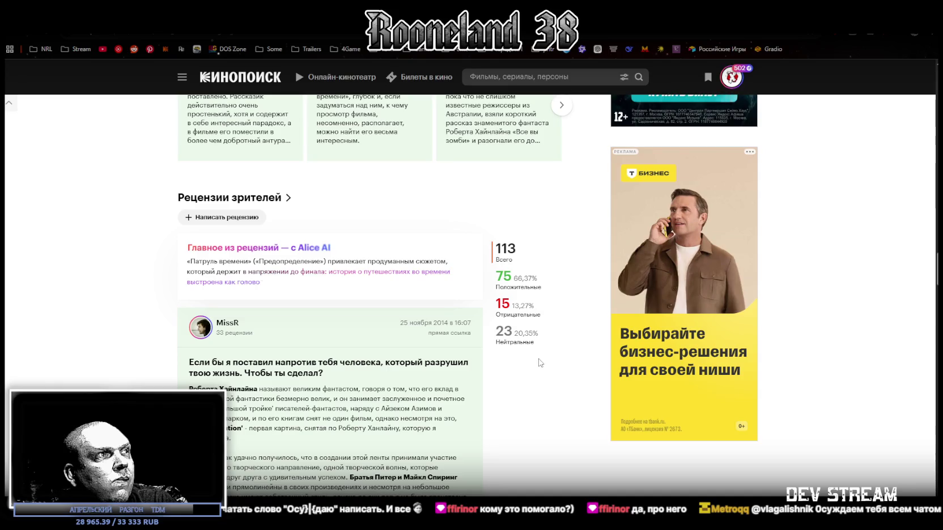
scroll(527, 354, "down", 3)
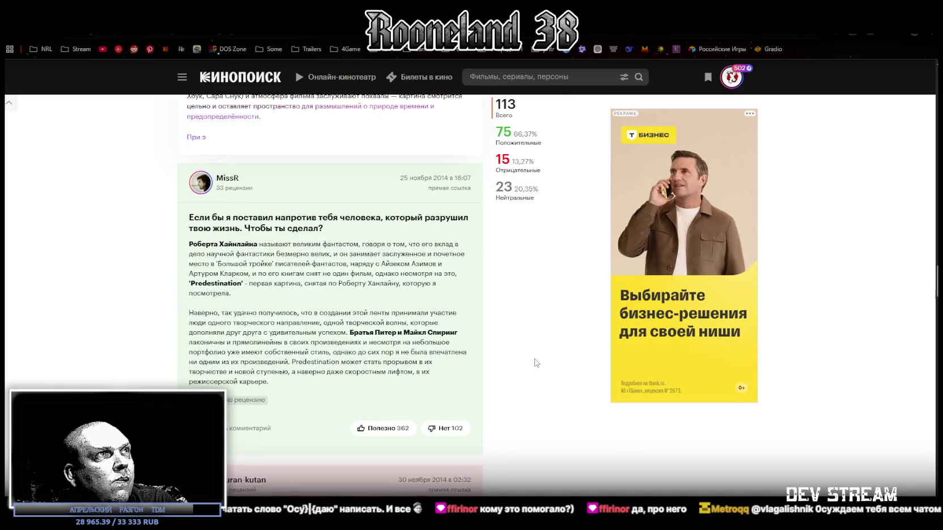
scroll(500, 338, "up", 3)
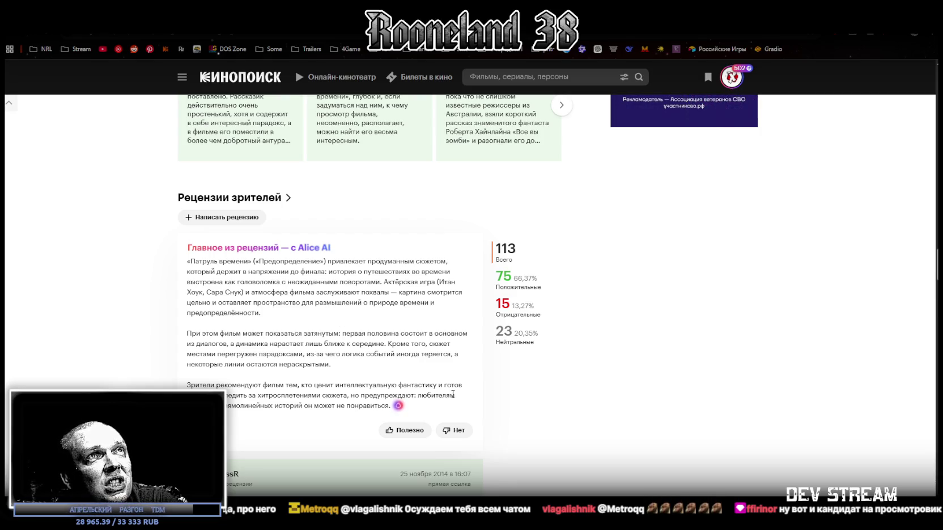
Scroll back to the top, bookmark the film to a folder and return to Blockbench.
scroll(329, 306, "up", 5)
scroll(386, 349, "up", 5)
scroll(443, 392, "up", 5)
scroll(443, 392, "up", 5)
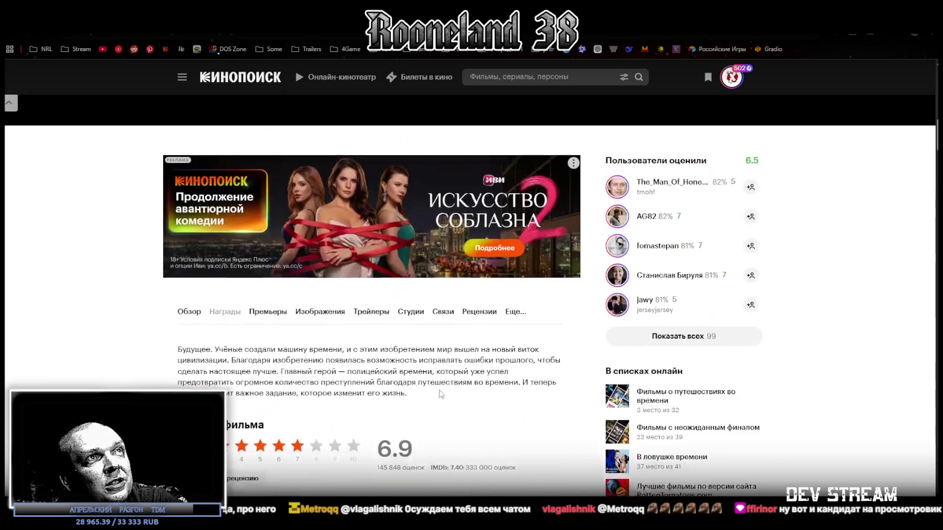
scroll(441, 390, "up", 5)
scroll(439, 388, "up", 5)
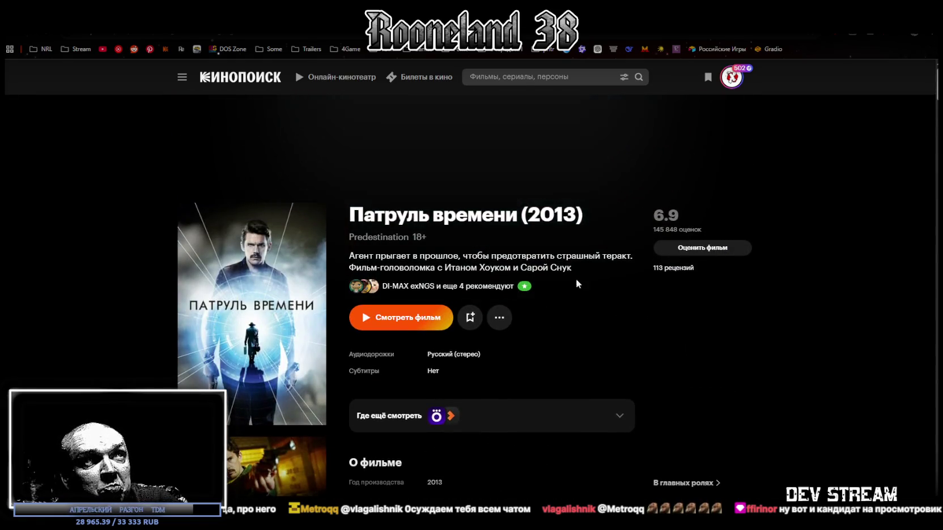
left_click(470, 317)
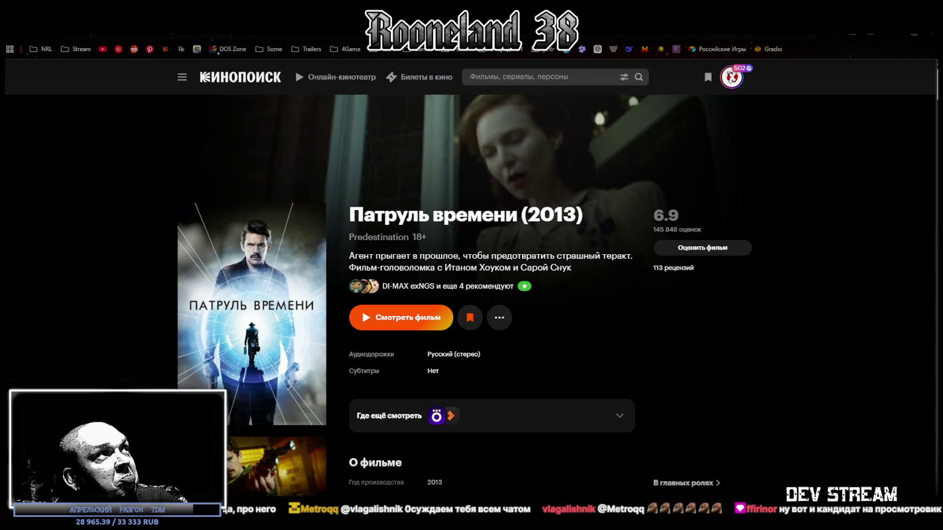
key("alt+Tab")
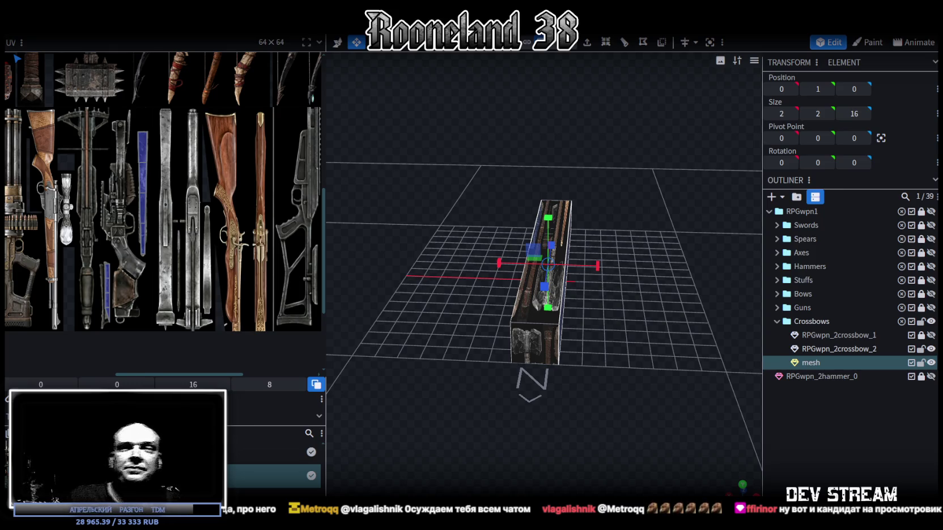
Move the stock's end face back along Z, lengthening the bar to 31.25 units.
mouse_move(585, 290)
left_mouse_down()
mouse_move(613, 290)
mouse_move(517, 247)
mouse_move(522, 324)
left_mouse_up()
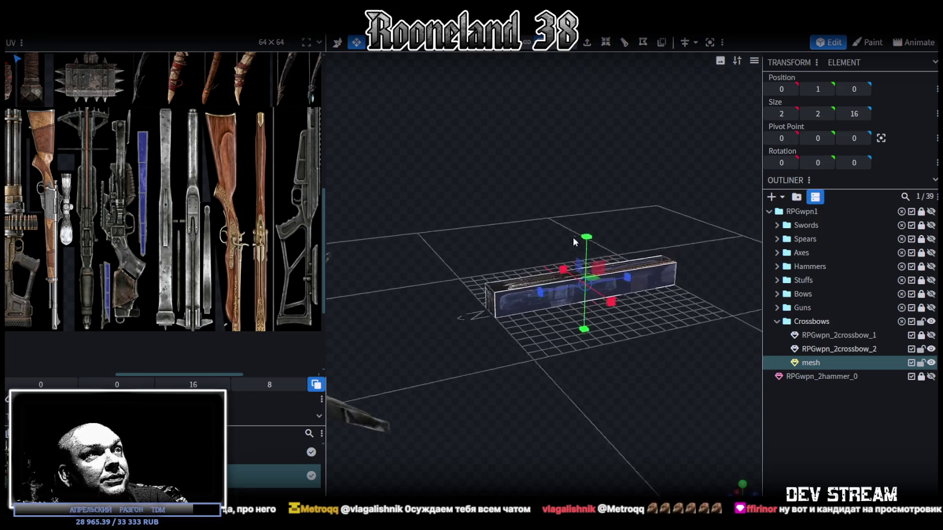
left_click(522, 324)
left_click_drag(529, 382, 631, 269)
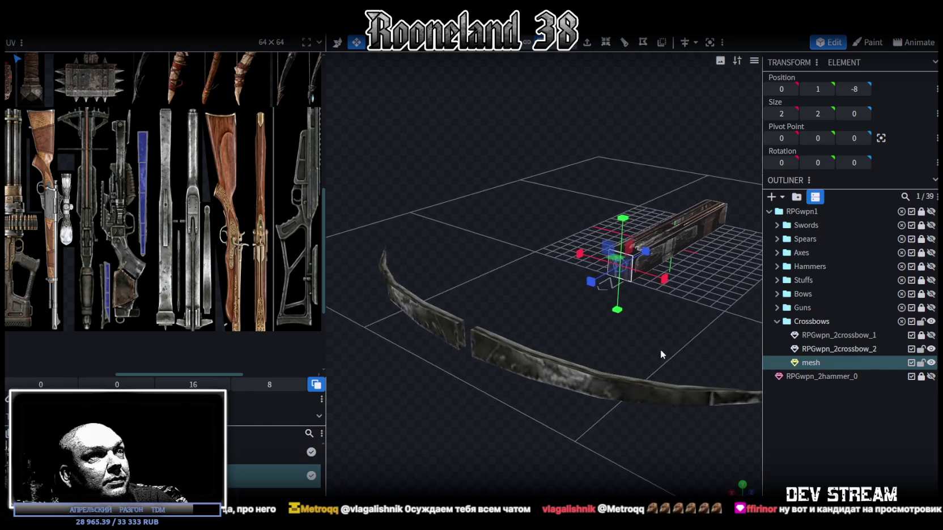
key("v")
left_click_drag(637, 253, 497, 323)
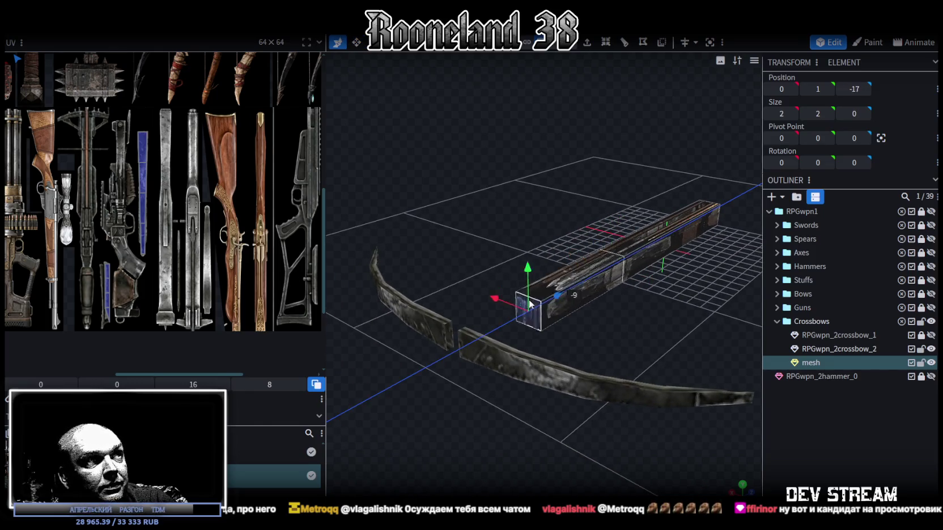
mouse_move(507, 321)
left_mouse_down()
mouse_move(543, 337)
mouse_move(488, 361)
mouse_move(527, 355)
mouse_move(505, 306)
left_mouse_up()
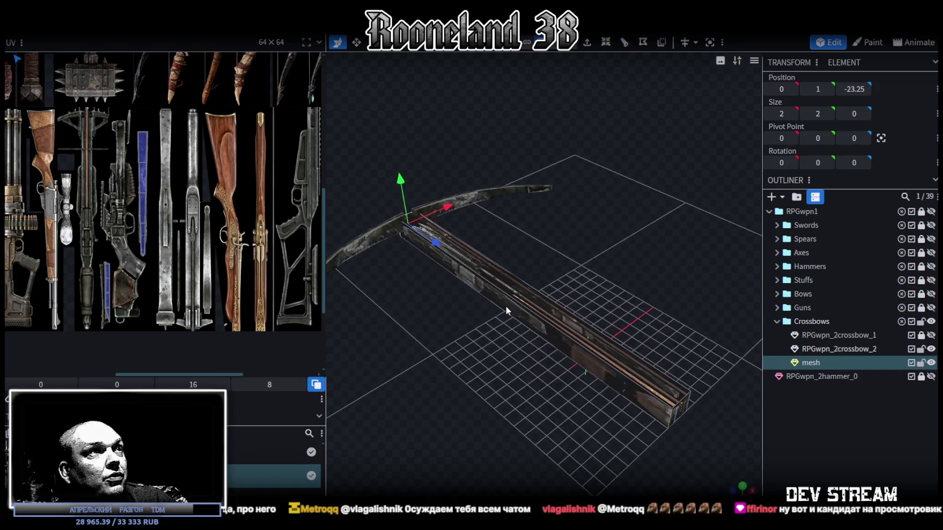
left_click(494, 281)
mouse_move(599, 241)
left_mouse_down()
mouse_move(580, 290)
mouse_move(631, 241)
mouse_move(648, 239)
mouse_move(585, 231)
left_mouse_up()
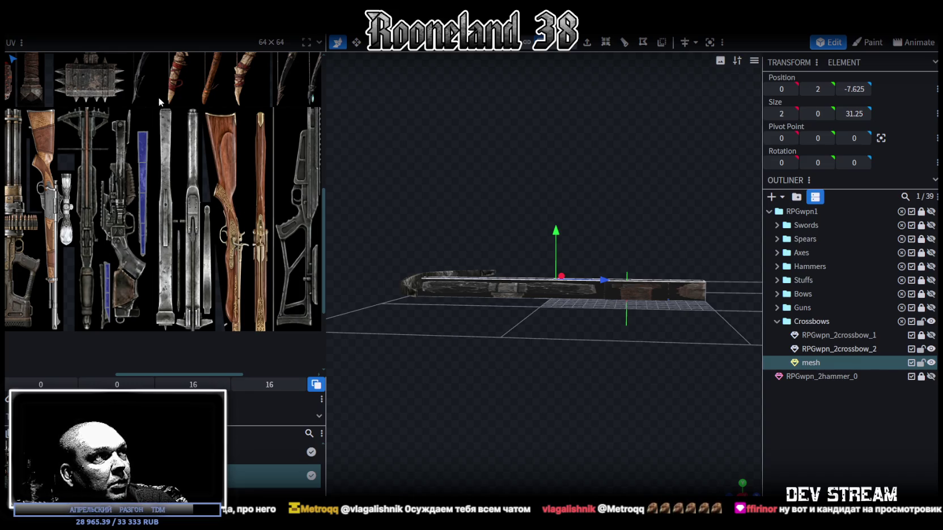
left_click_drag(620, 311, 514, 380)
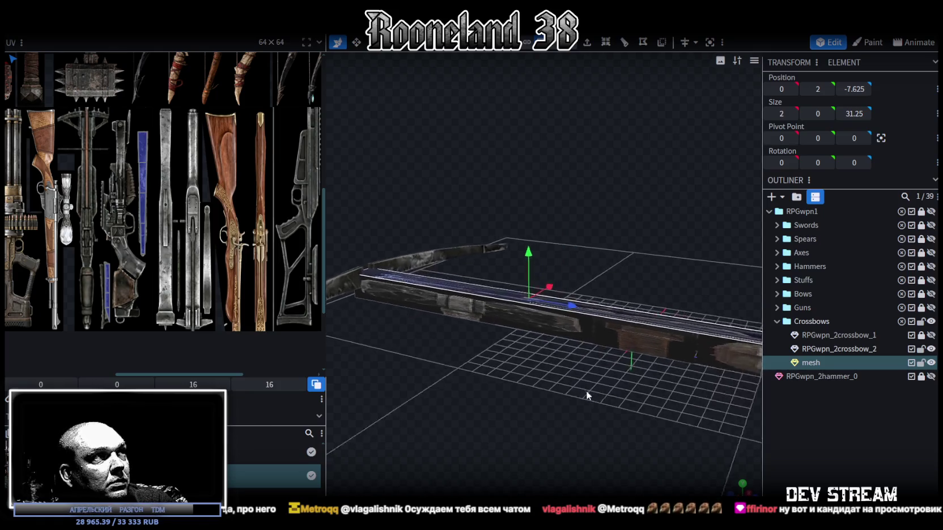
left_click_drag(514, 381, 513, 383)
left_click(624, 41)
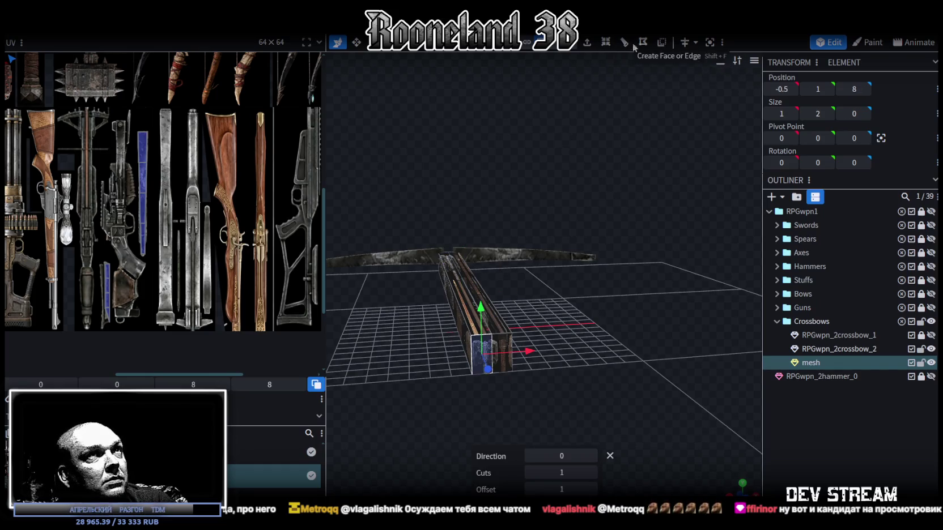
left_click(623, 41)
left_click(594, 453)
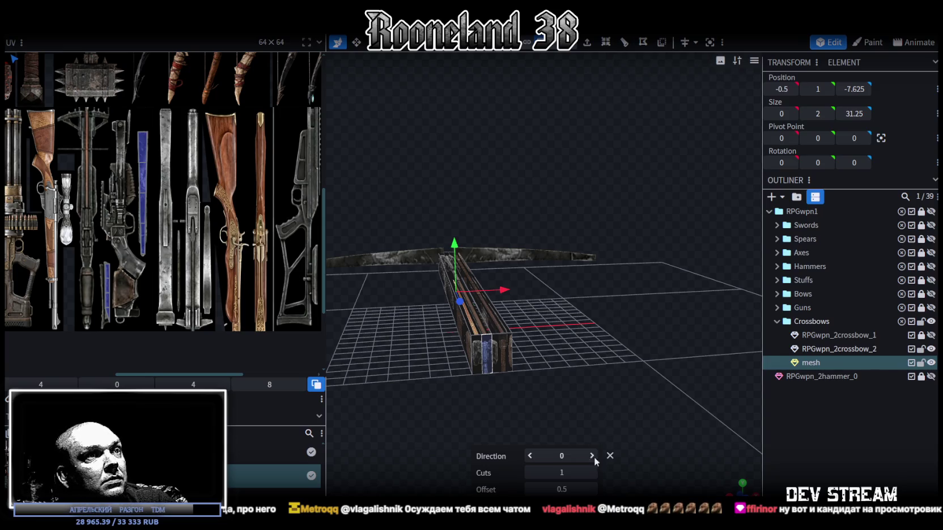
left_click_drag(543, 354, 569, 330)
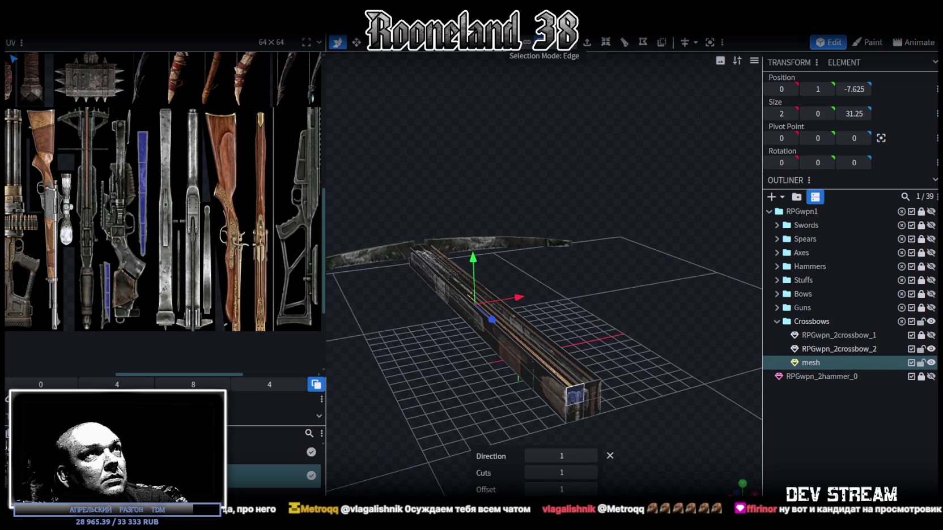
mouse_move(560, 215)
left_mouse_down()
mouse_move(622, 270)
mouse_move(678, 269)
mouse_move(575, 213)
mouse_move(600, 231)
left_mouse_up()
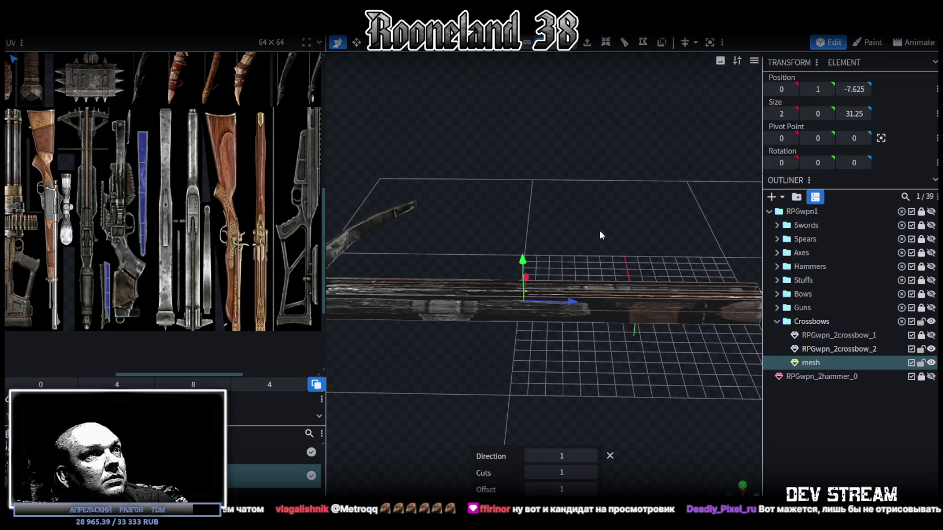
left_click(586, 249)
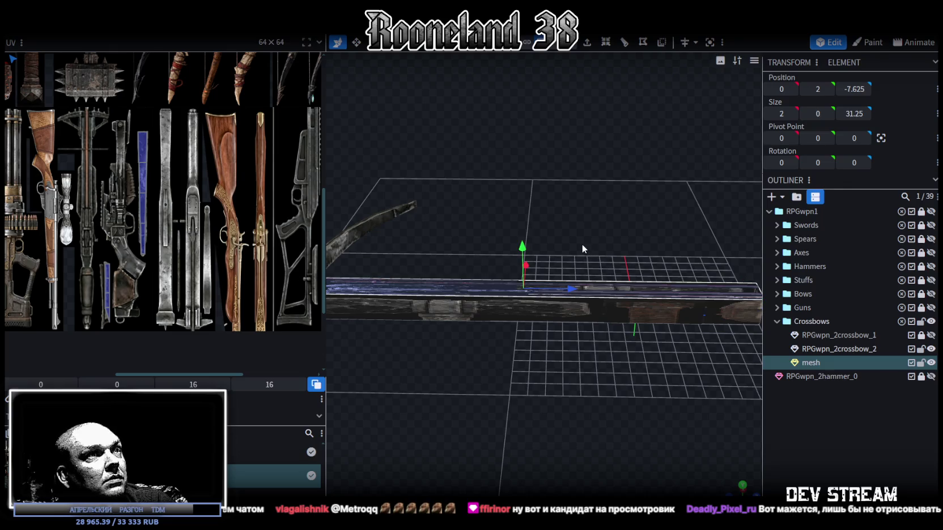
left_click_drag(582, 245, 584, 159)
mouse_move(567, 196)
left_mouse_down()
mouse_move(468, 331)
mouse_move(447, 337)
mouse_move(569, 237)
left_mouse_up()
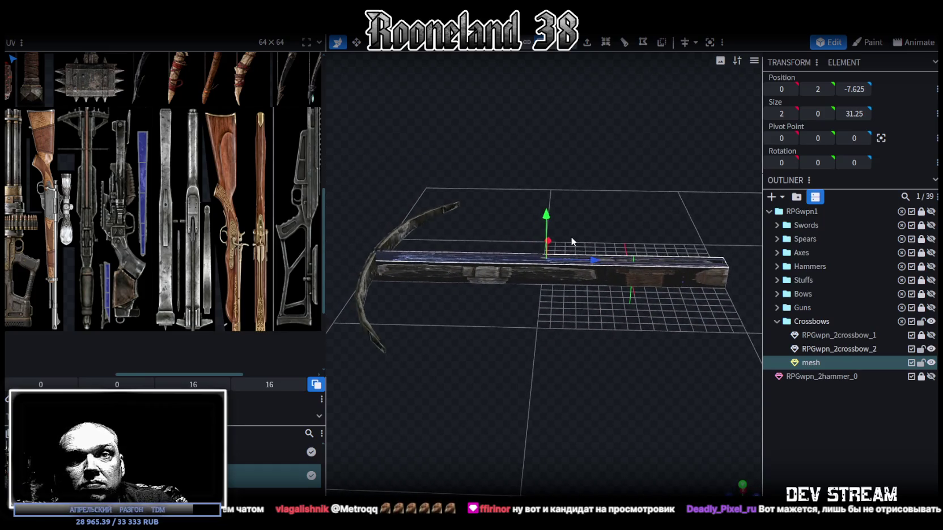
left_click_drag(571, 236, 574, 236)
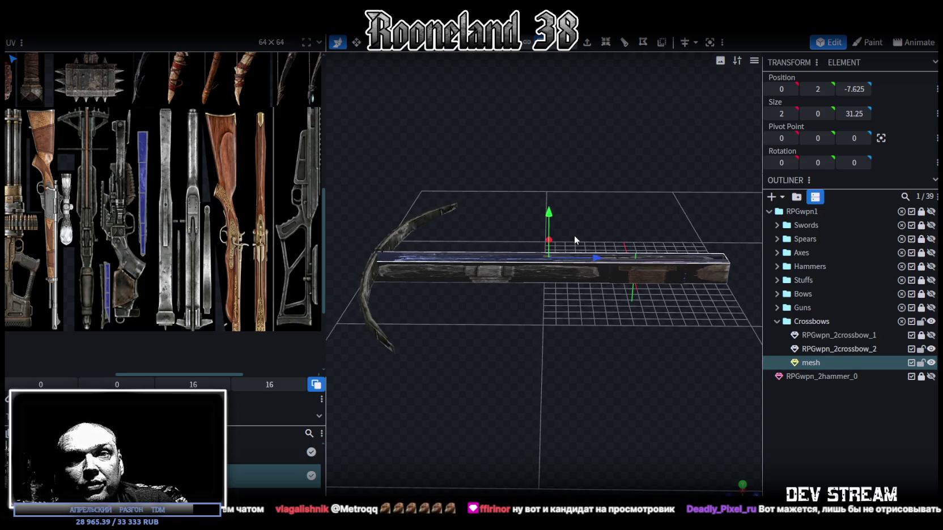
scroll(574, 236, "up", 2)
Widen the texture panel, frame the metal weapon parts of the texture, and view the stock side-on.
scroll(174, 211, "up", 3)
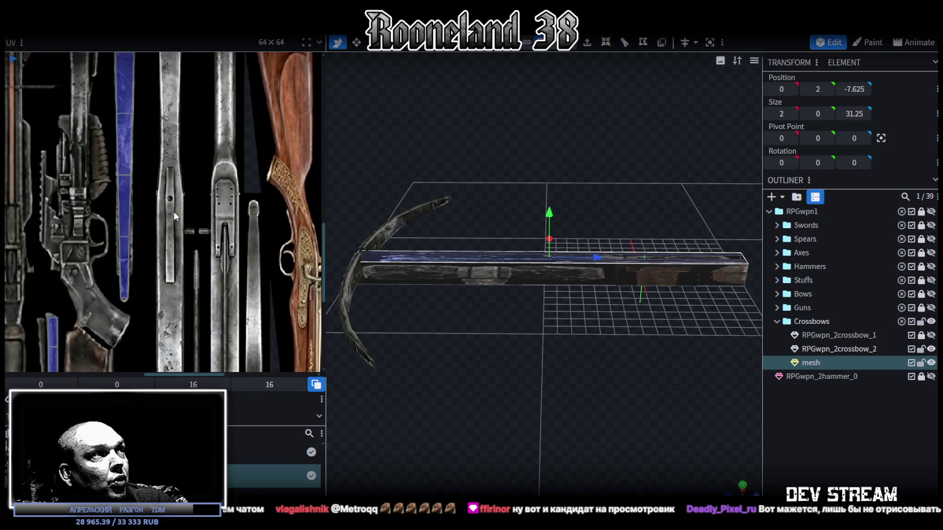
left_click_drag(327, 146, 420, 146)
scroll(337, 207, "down", 2)
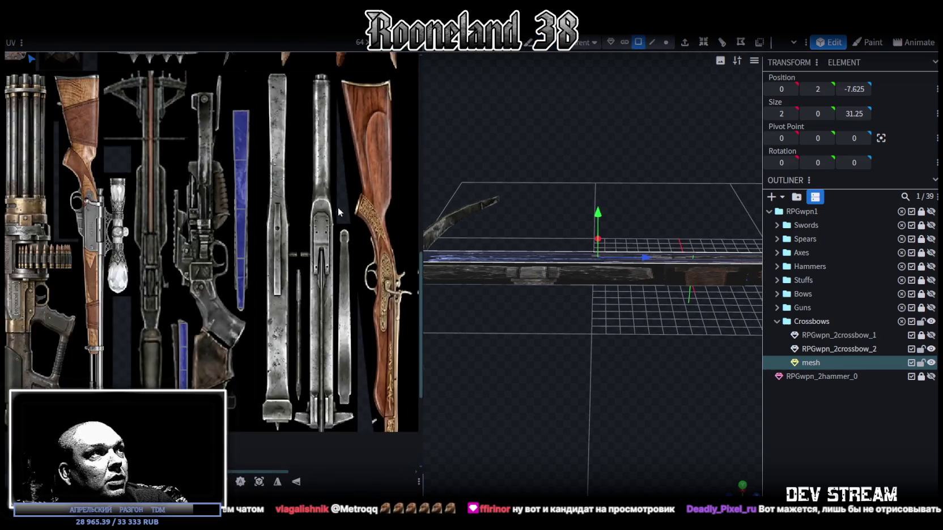
scroll(107, 359, "up", 1)
middle_click_drag(254, 187, 221, 182)
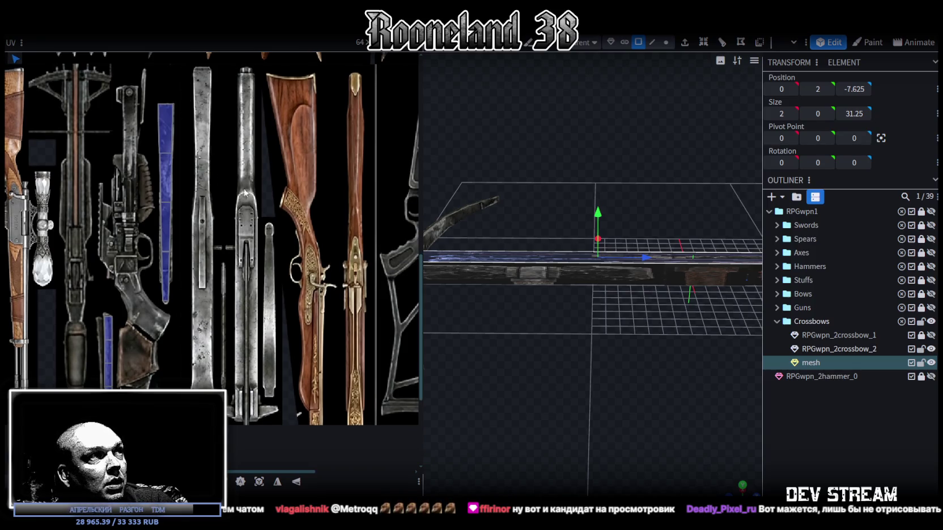
scroll(631, 335, "down", 2)
mouse_move(631, 332)
left_mouse_down()
mouse_move(663, 337)
mouse_move(649, 306)
mouse_move(689, 236)
mouse_move(644, 323)
mouse_move(620, 340)
left_mouse_up()
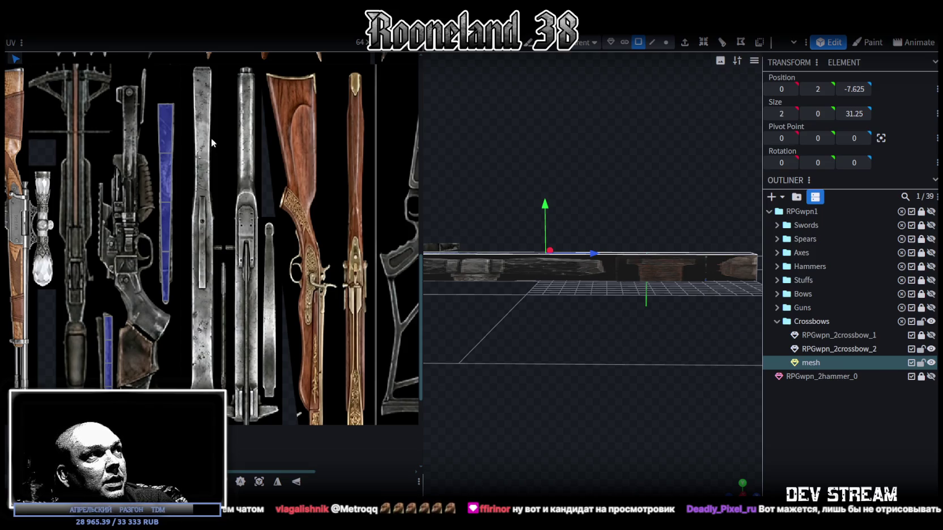
mouse_move(637, 342)
left_mouse_down()
mouse_move(654, 347)
mouse_move(641, 339)
left_mouse_up()
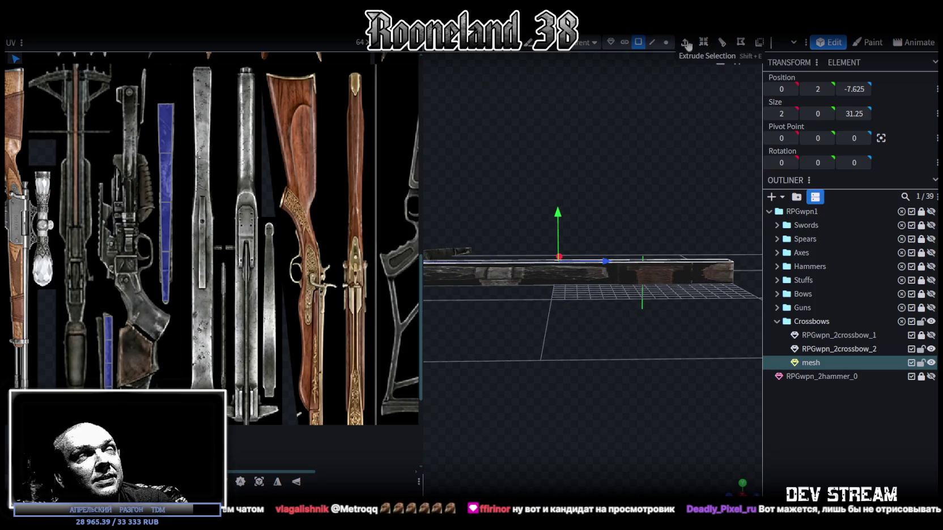
Add a single loop cut to the stock bar in Direction 1 at offset 19.625.
left_click(722, 43)
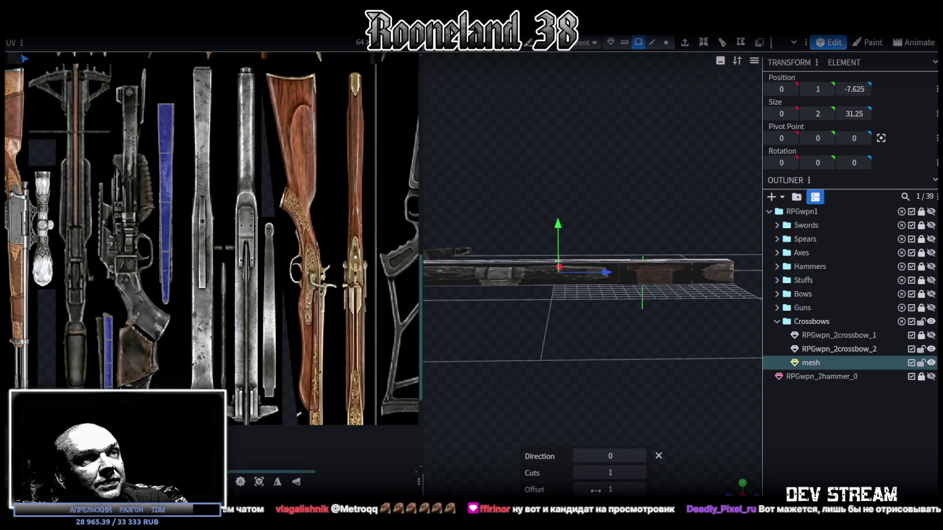
left_click(640, 472)
left_click(578, 473)
left_click(637, 455)
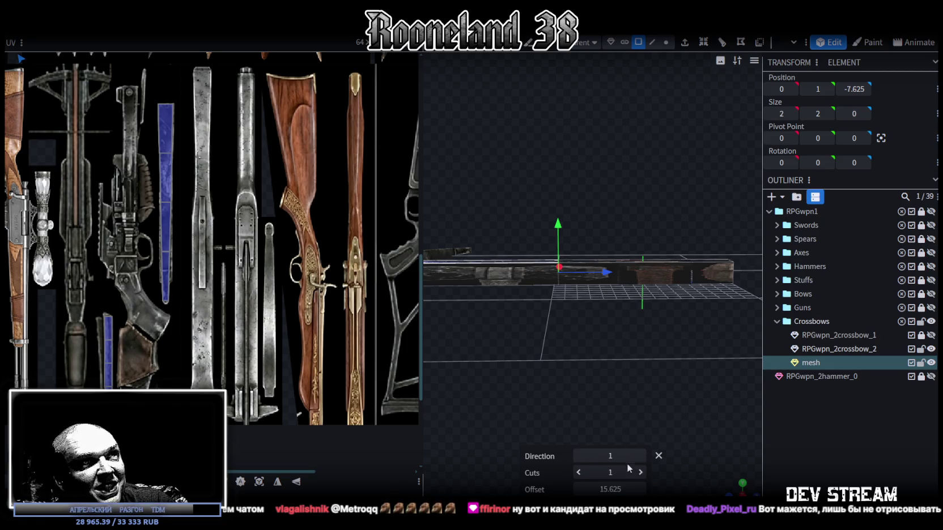
mouse_move(610, 473)
mouse_move(642, 493)
left_mouse_down()
mouse_move(658, 442)
mouse_move(635, 416)
mouse_move(642, 335)
left_mouse_up()
left_click(575, 488)
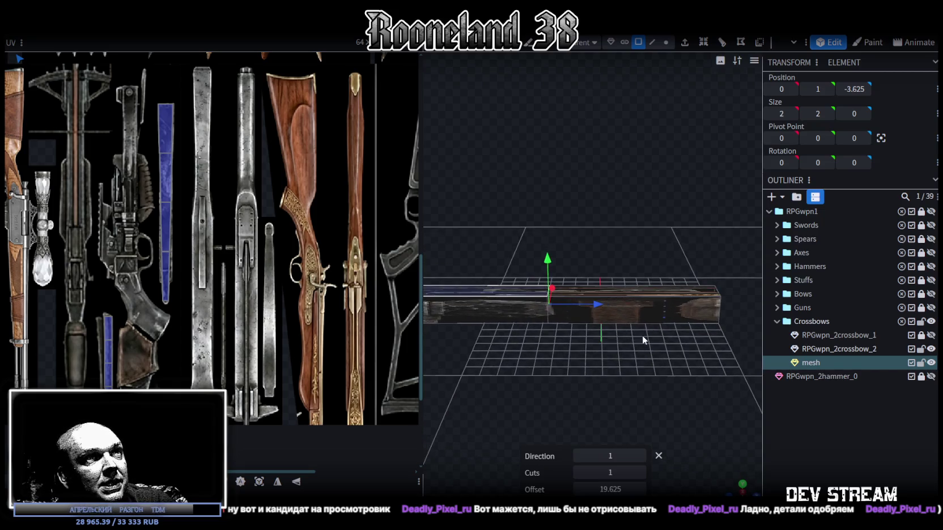
Push the bar's end face 3 units along Z, from 8 to 11, then select the whole bar.
left_click(630, 295)
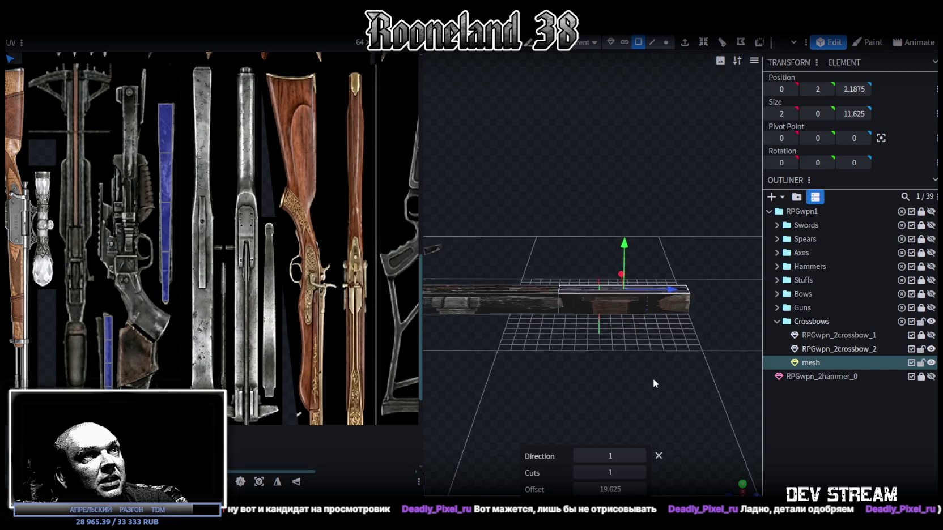
scroll(657, 371, "down", 3)
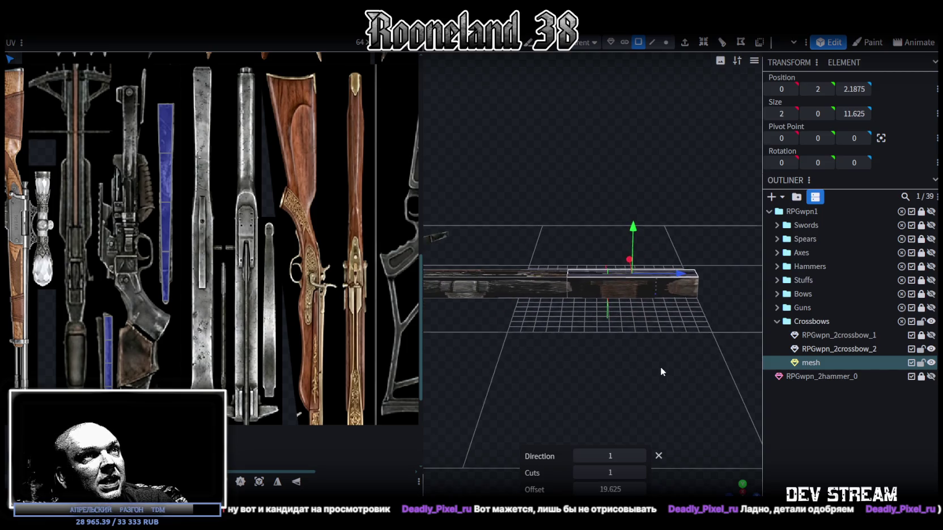
left_click(647, 290)
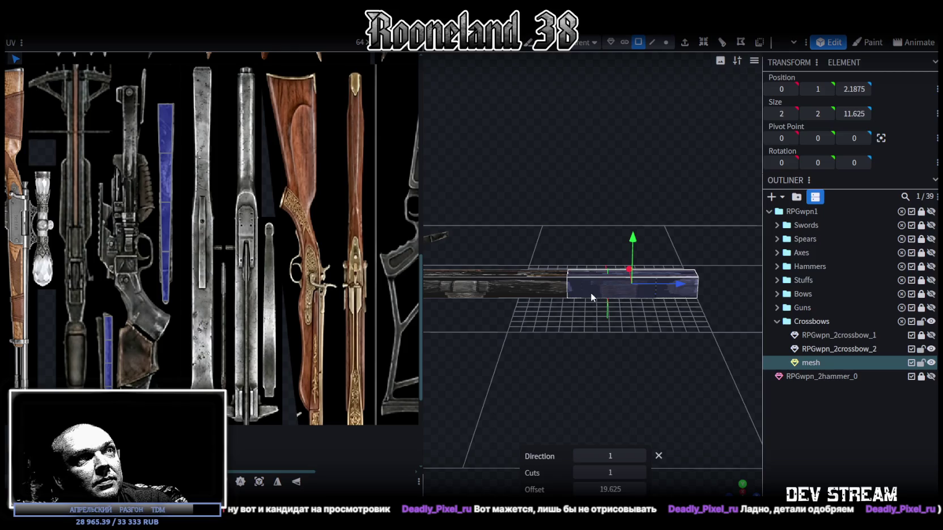
left_click_drag(591, 293, 679, 295)
left_click(611, 279)
mouse_move(552, 340)
left_mouse_down()
mouse_move(621, 336)
mouse_move(723, 214)
left_mouse_up()
key("ctrl+a")
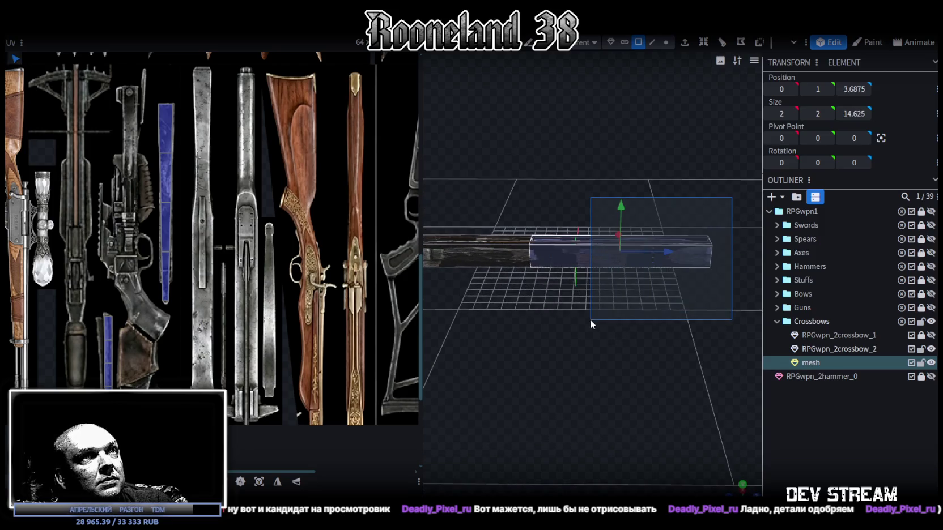
right_click(586, 263)
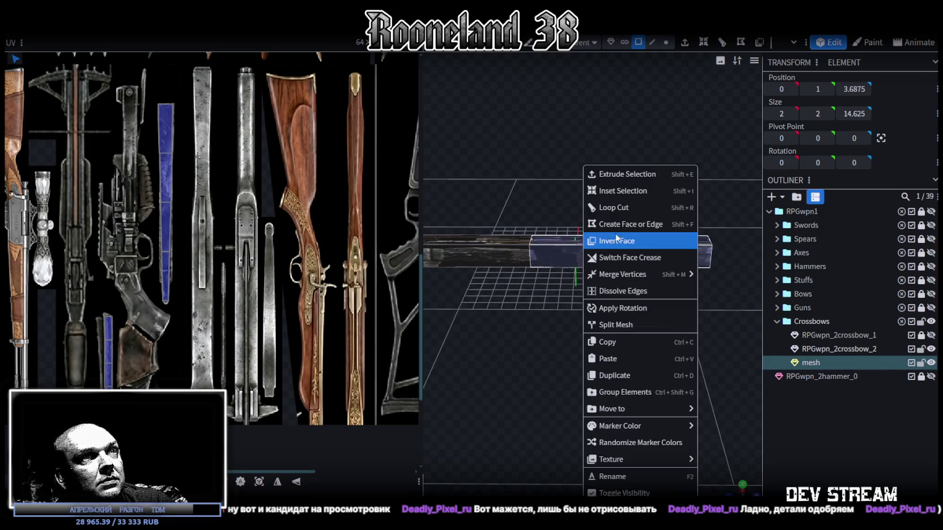
Split the selection off as mesh_selection and add lengthwise loop cuts to it.
left_click(623, 325)
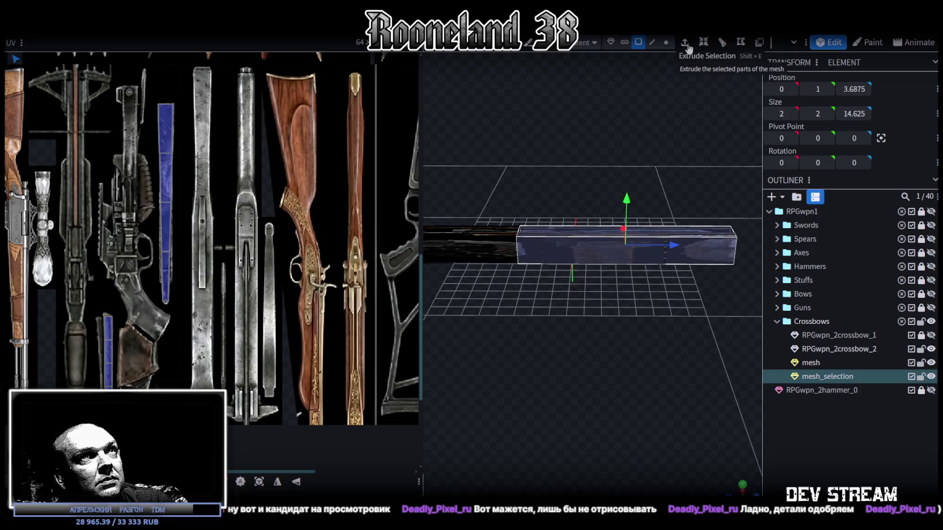
left_click(724, 45)
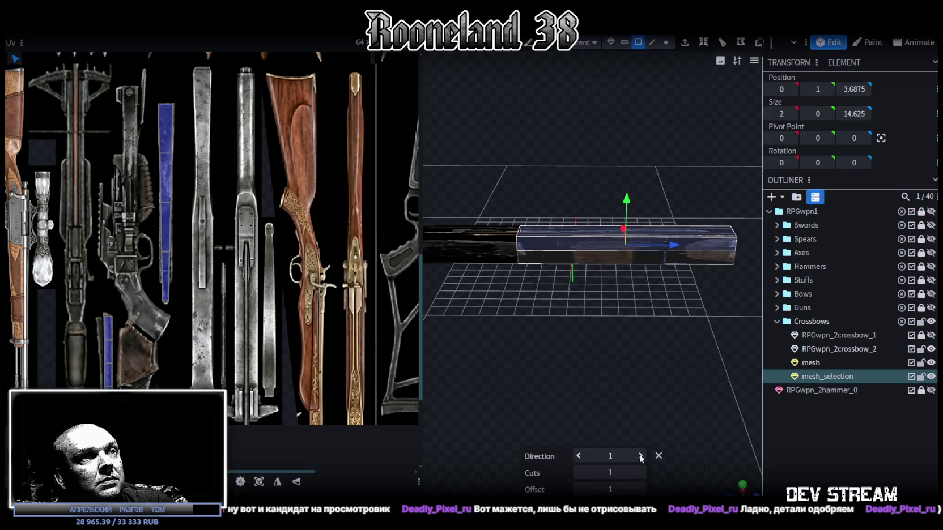
mouse_move(623, 408)
left_mouse_down()
mouse_move(600, 362)
mouse_move(604, 290)
left_mouse_up()
key("Page_Up")
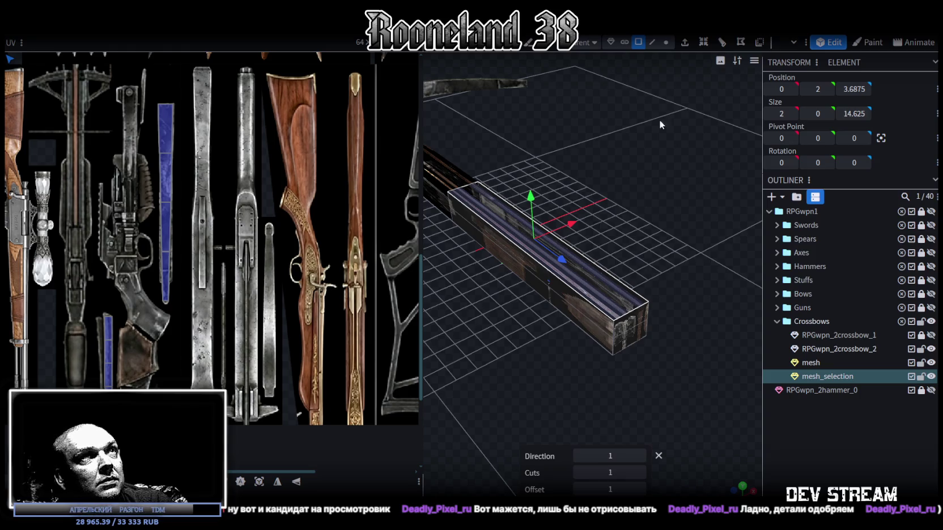
left_click(722, 43)
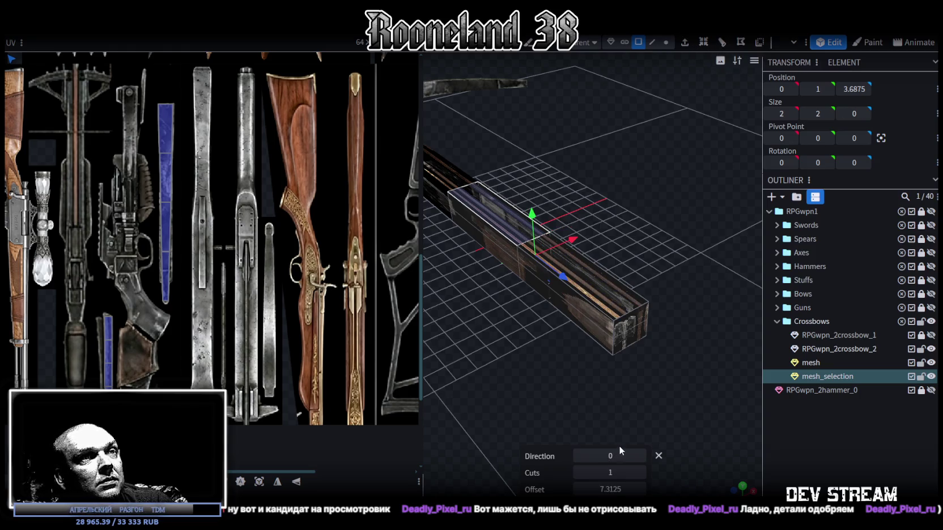
left_click(641, 456)
left_click_drag(487, 343, 503, 335)
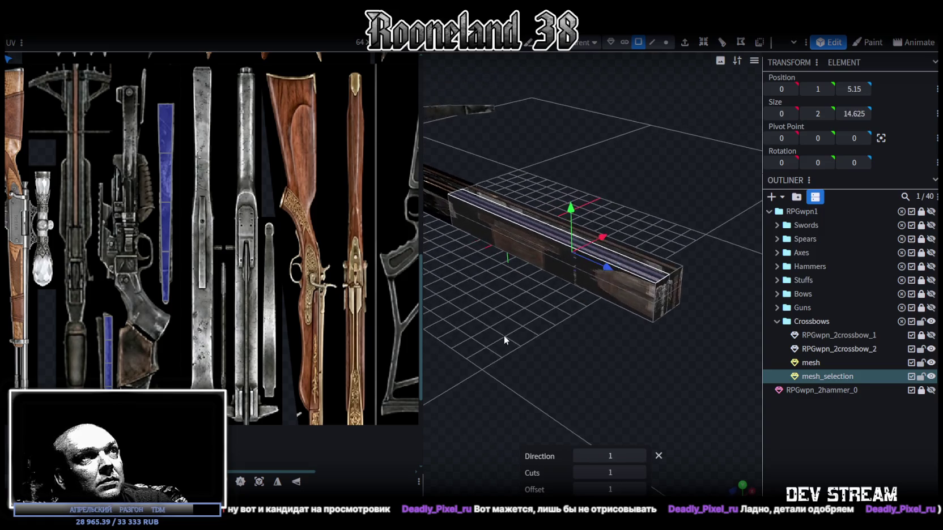
Select edges and faces of the split piece and scale its X width down to 1.5.
left_click(654, 43)
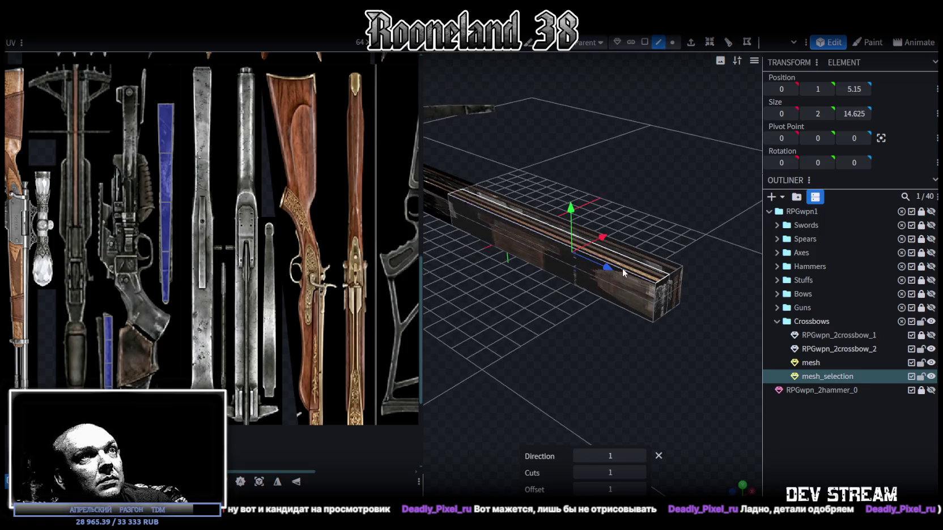
left_click(616, 304)
mouse_move(701, 188)
left_mouse_down()
mouse_move(607, 193)
mouse_move(467, 237)
mouse_move(637, 277)
mouse_move(574, 260)
mouse_move(659, 270)
mouse_move(633, 215)
mouse_move(673, 239)
mouse_move(729, 217)
mouse_move(631, 196)
mouse_move(644, 204)
mouse_move(607, 201)
mouse_move(604, 224)
mouse_move(631, 202)
mouse_move(613, 230)
mouse_move(630, 231)
mouse_move(633, 209)
mouse_move(657, 203)
mouse_move(652, 181)
left_mouse_up()
left_click(469, 236)
left_click(576, 264)
left_click(644, 42)
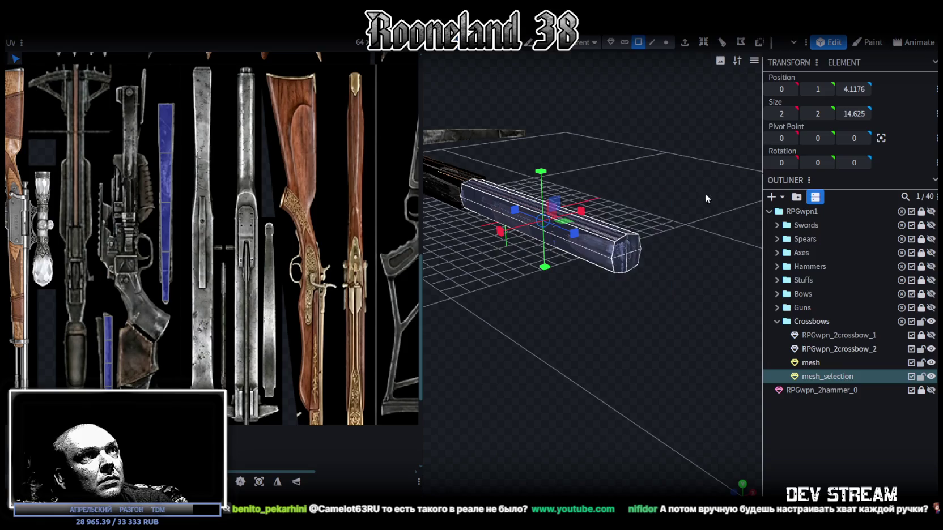
left_click_drag(693, 209, 645, 206)
mouse_move(578, 233)
left_mouse_down()
mouse_move(569, 235)
mouse_move(618, 189)
mouse_move(621, 167)
mouse_move(627, 192)
mouse_move(616, 221)
mouse_move(599, 224)
mouse_move(649, 123)
left_mouse_up()
Undo the narrowing and shrink the joint's vertex ring to 1.7 high, then select the far-end vertices.
key("ctrl+z")
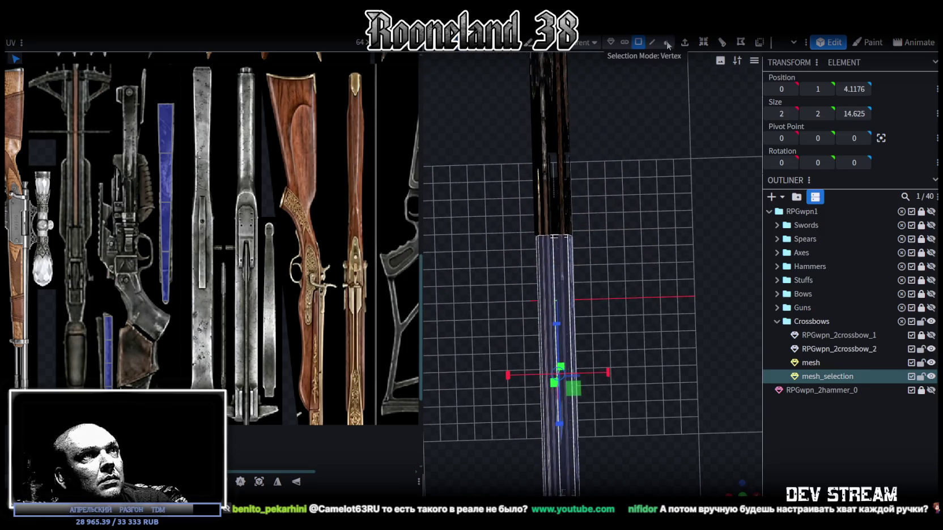
left_click(667, 41)
mouse_move(501, 194)
left_mouse_down()
mouse_move(592, 267)
mouse_move(602, 208)
mouse_move(598, 217)
mouse_move(637, 265)
mouse_move(717, 236)
mouse_move(592, 313)
mouse_move(647, 297)
mouse_move(634, 287)
mouse_move(615, 307)
mouse_move(608, 295)
left_mouse_up()
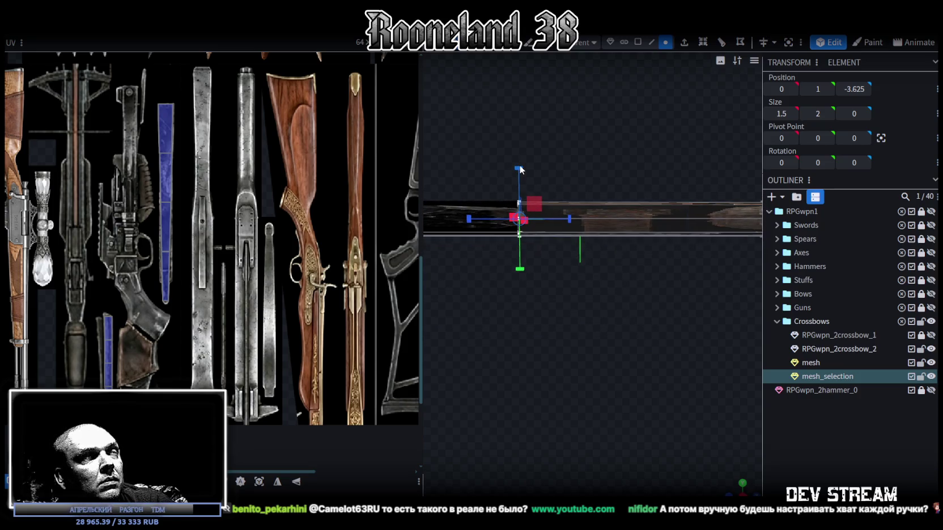
left_click_drag(518, 167, 521, 173)
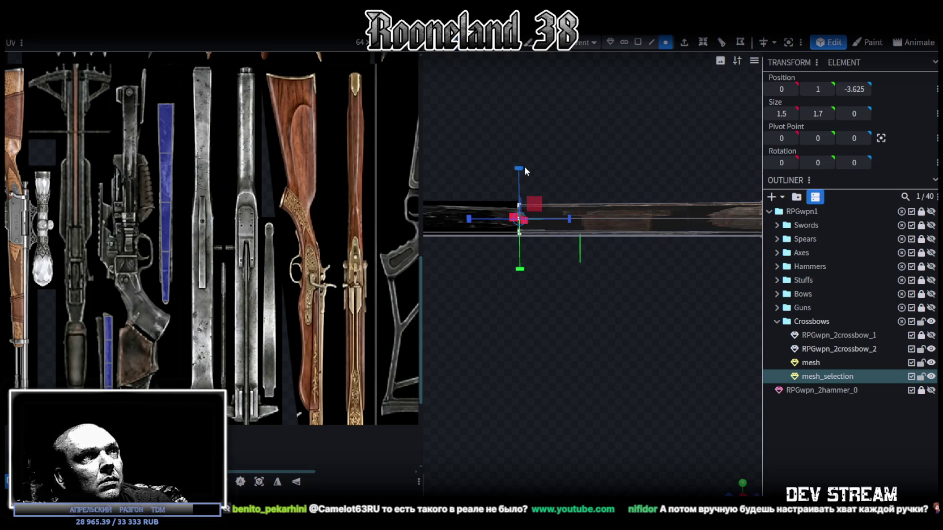
left_click(520, 172)
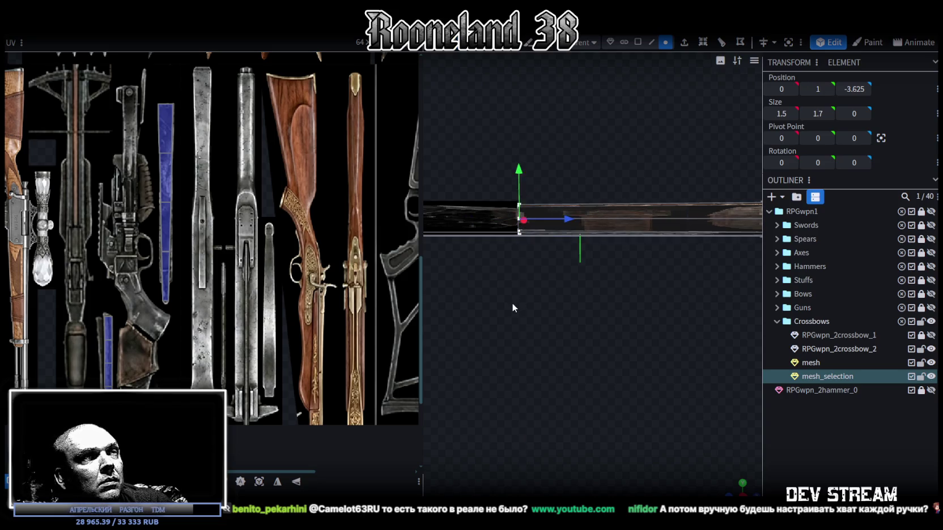
scroll(512, 301, "up", 3)
mouse_move(512, 301)
left_mouse_down()
mouse_move(565, 332)
mouse_move(560, 176)
mouse_move(599, 285)
mouse_move(575, 278)
mouse_move(541, 289)
mouse_move(583, 316)
mouse_move(499, 283)
mouse_move(615, 310)
mouse_move(625, 328)
left_mouse_up()
left_click(660, 234)
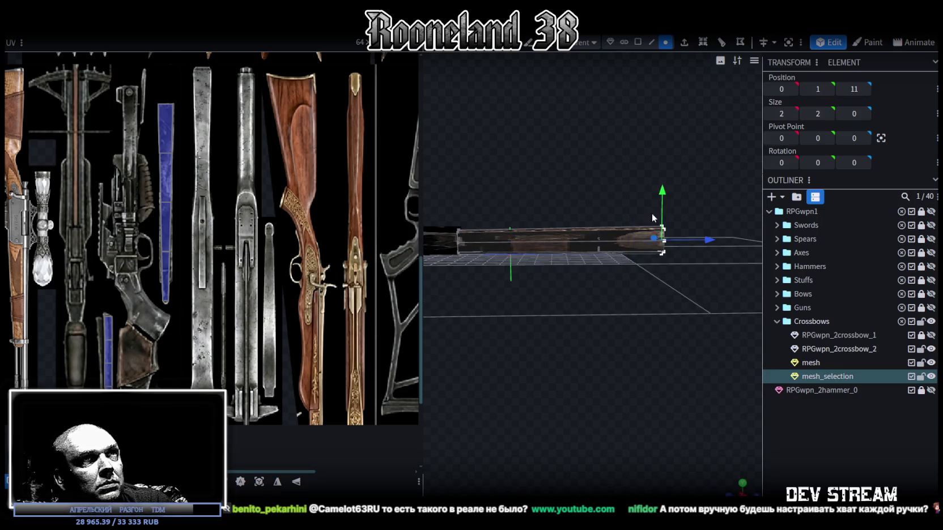
Add a centred loop cut through the middle of mesh_selection and widen the 3D view.
left_click(557, 242)
left_click(704, 47)
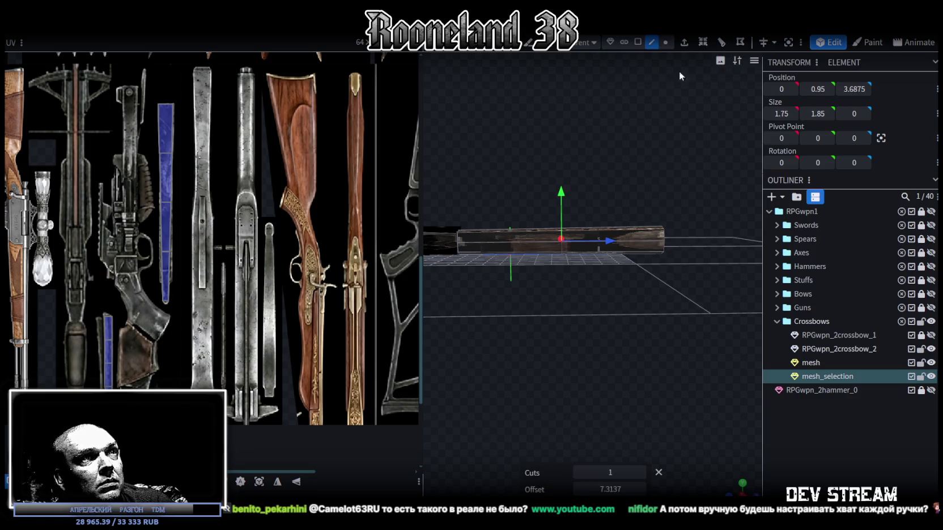
left_click(530, 242)
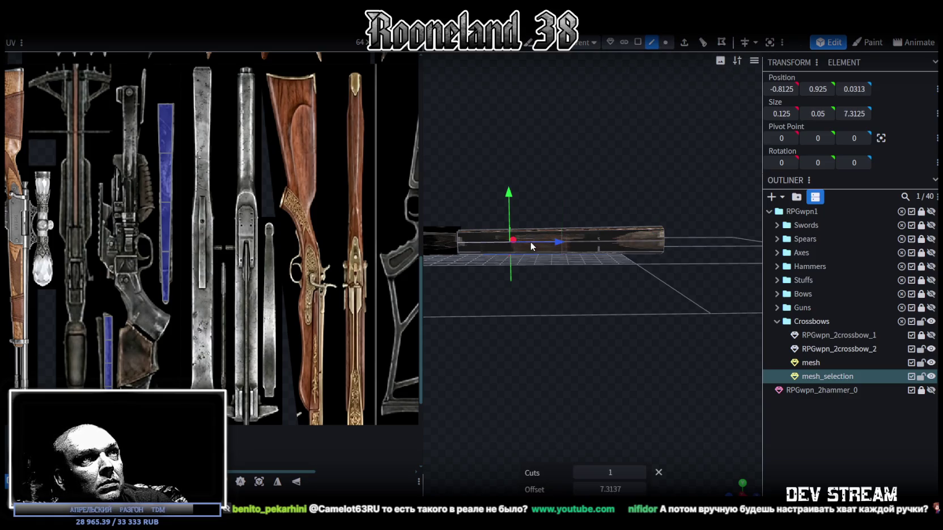
left_click(701, 47)
left_click_drag(553, 291, 606, 332)
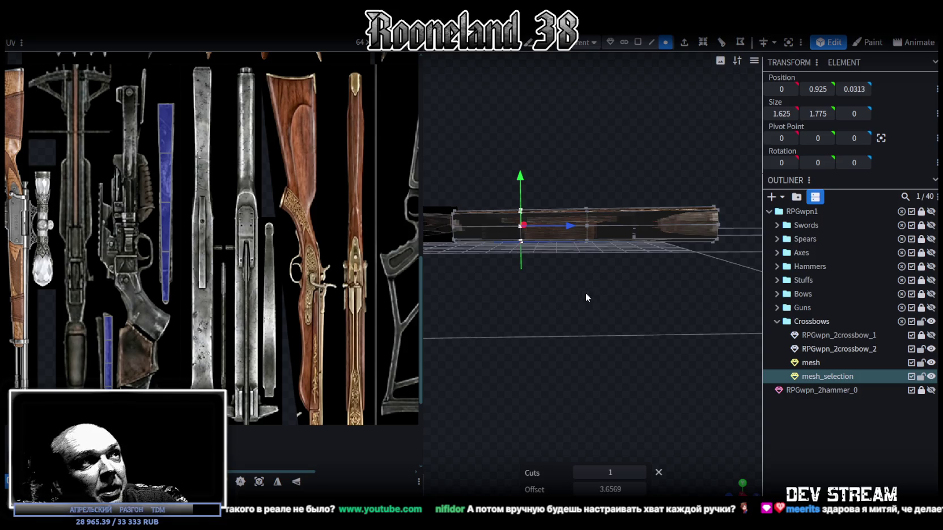
left_click_drag(584, 288, 399, 191)
scroll(423, 174, "down", 5)
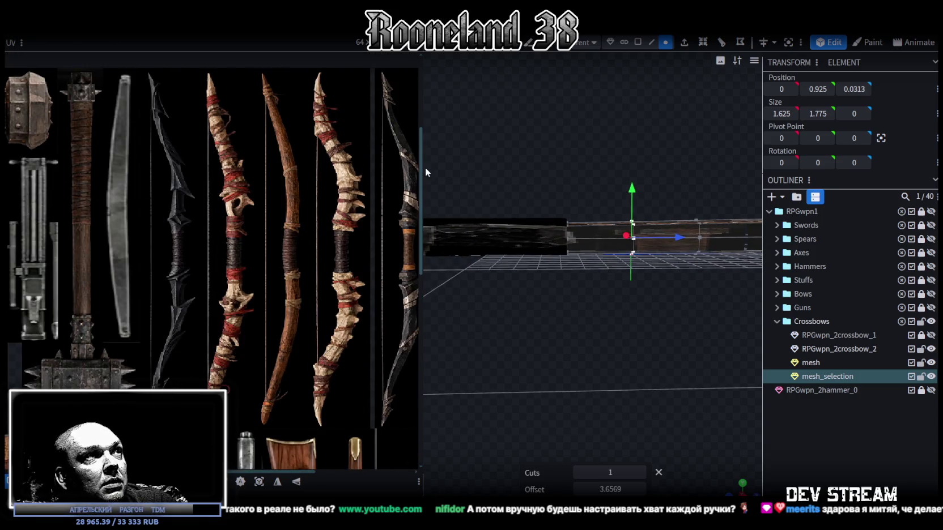
left_click_drag(422, 170, 315, 227)
Lower the middle, joint, left and butt-end vertex groups along Y to bend the stock downward.
left_click_drag(584, 238, 595, 295)
left_click_drag(568, 191, 563, 195)
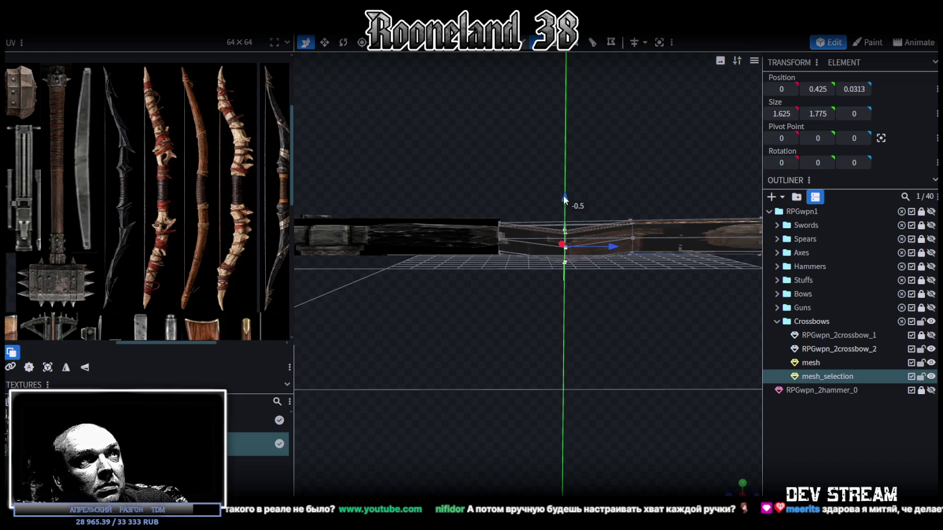
left_click_drag(676, 340, 598, 291)
left_click_drag(545, 251, 564, 286)
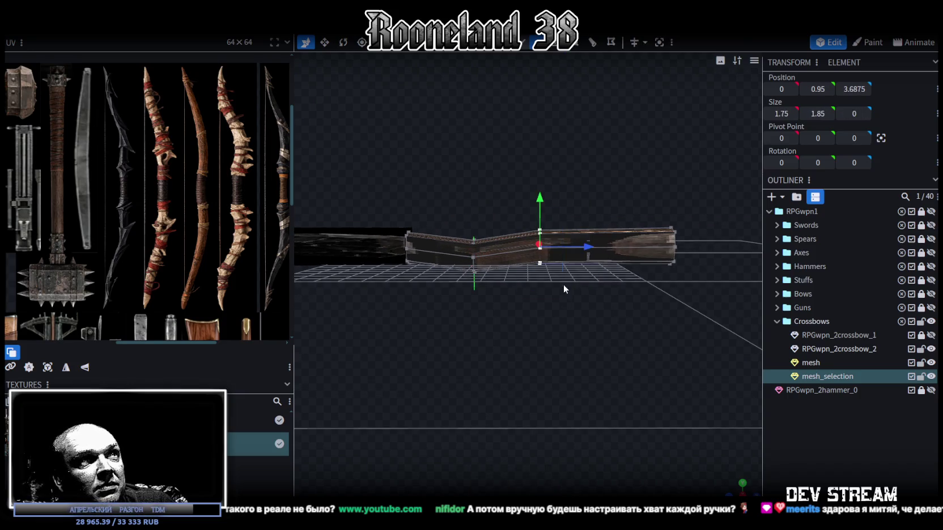
left_click_drag(539, 197, 538, 228)
left_click_drag(452, 203, 489, 268)
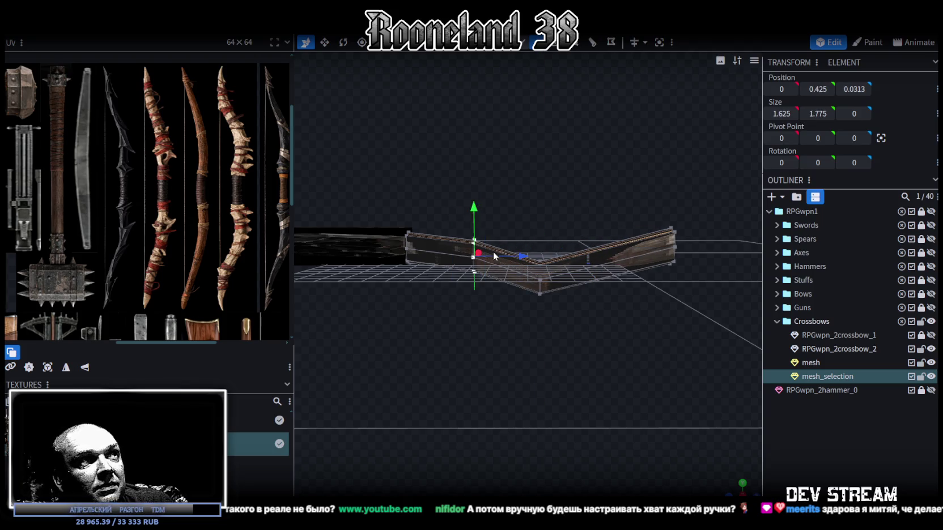
left_click_drag(474, 206, 474, 214)
middle_click_drag(485, 218, 524, 183)
left_click_drag(530, 155, 645, 270)
left_click_drag(588, 172, 589, 193)
mouse_move(589, 193)
middle_mouse_down()
mouse_move(645, 173)
mouse_move(560, 131)
mouse_move(429, 207)
mouse_move(461, 252)
mouse_move(554, 88)
middle_mouse_up()
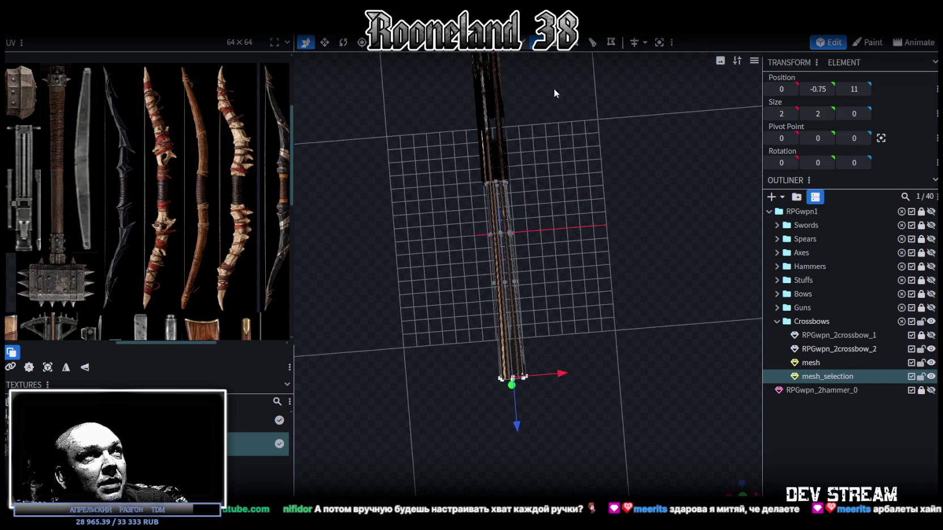
Select the separate stock part, mesh_selection, and bring its joint into close view.
mouse_move(405, 297)
middle_mouse_down()
mouse_move(538, 219)
mouse_move(454, 260)
middle_mouse_up()
left_click(454, 260)
mouse_move(575, 180)
middle_mouse_down()
mouse_move(539, 164)
mouse_move(531, 57)
middle_mouse_up()
scroll(540, 165, "up", 5)
left_click(524, 194)
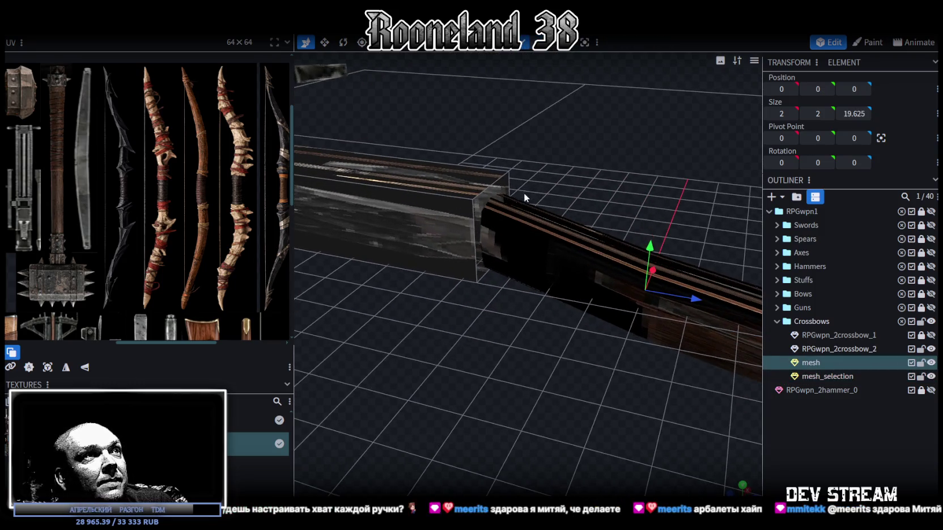
left_click(474, 215)
mouse_move(473, 213)
middle_mouse_down()
mouse_move(581, 208)
mouse_move(552, 207)
mouse_move(554, 237)
mouse_move(586, 204)
middle_mouse_up()
scroll(586, 204, "up", 5)
left_click(523, 297)
middle_click_drag(523, 297, 593, 214)
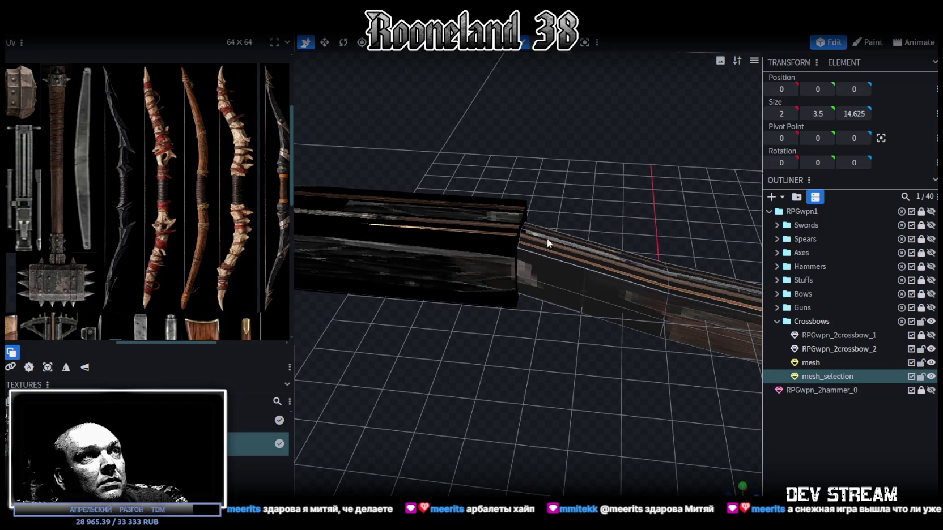
Add a loop cut across the stock near the joint and adjust its offset.
key("3")
middle_click_drag(541, 248, 510, 266)
left_click(451, 252)
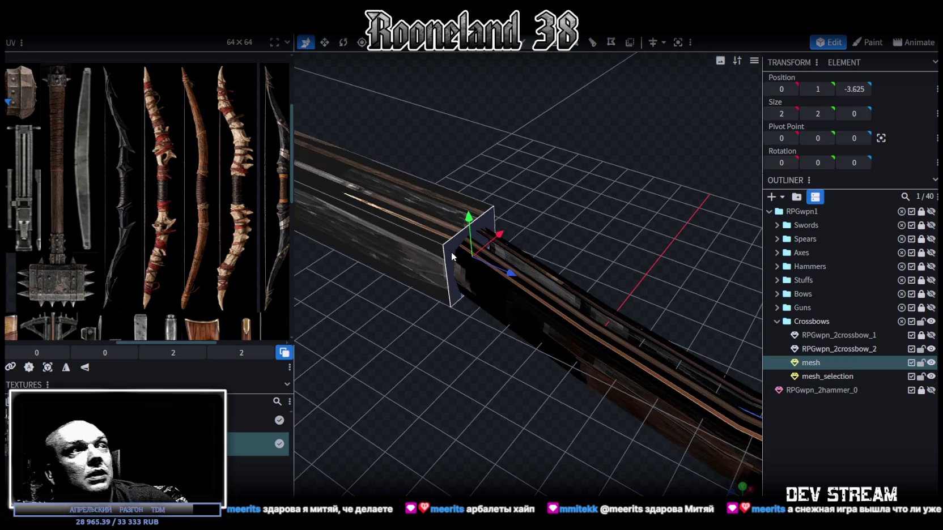
middle_click_drag(527, 302, 580, 221)
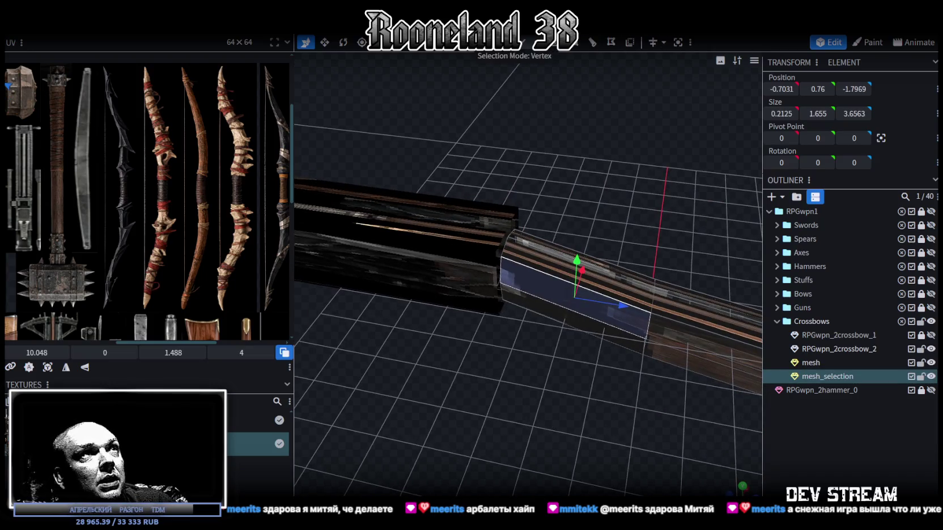
key("ctrl+r")
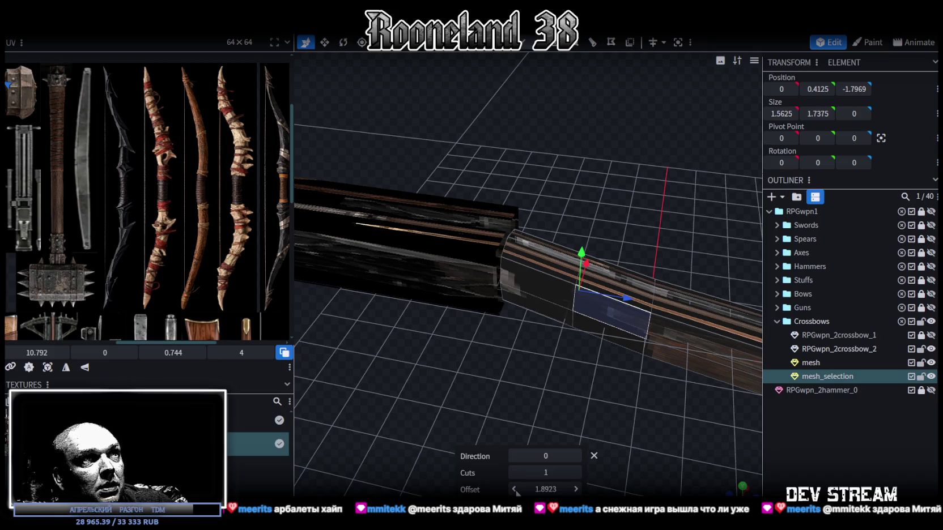
left_click(515, 491)
left_click(576, 489)
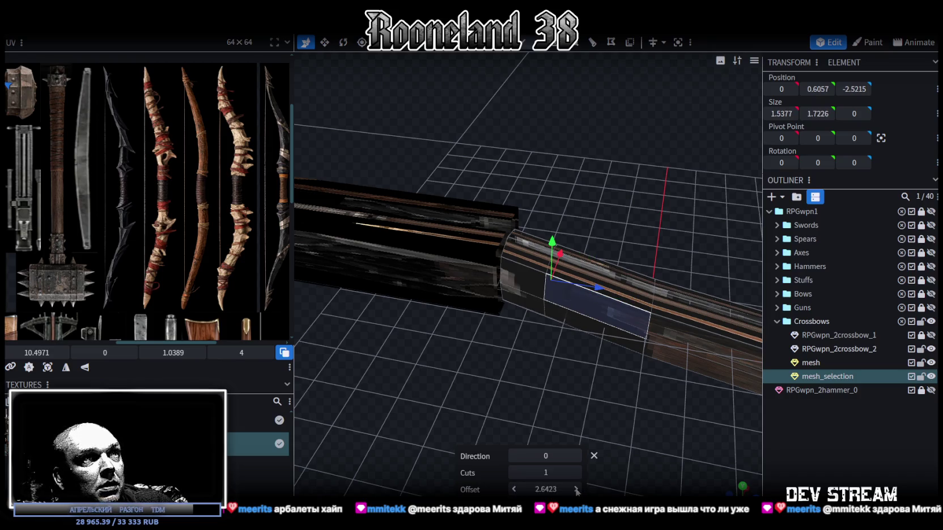
left_click(577, 489)
mouse_move(577, 469)
middle_mouse_down()
mouse_move(499, 385)
mouse_move(483, 253)
middle_mouse_up()
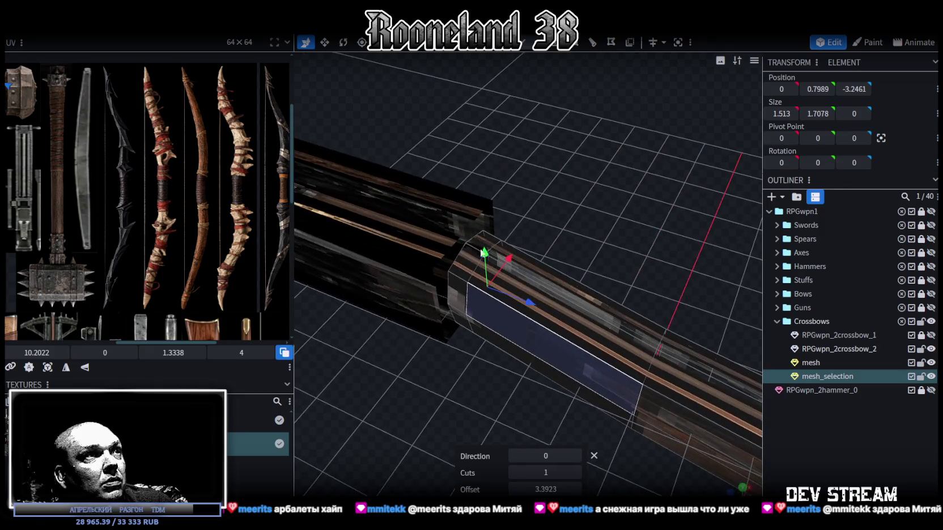
Merge mesh_selection into the main mesh with Merge Meshes.
left_click(816, 363, "ctrl")
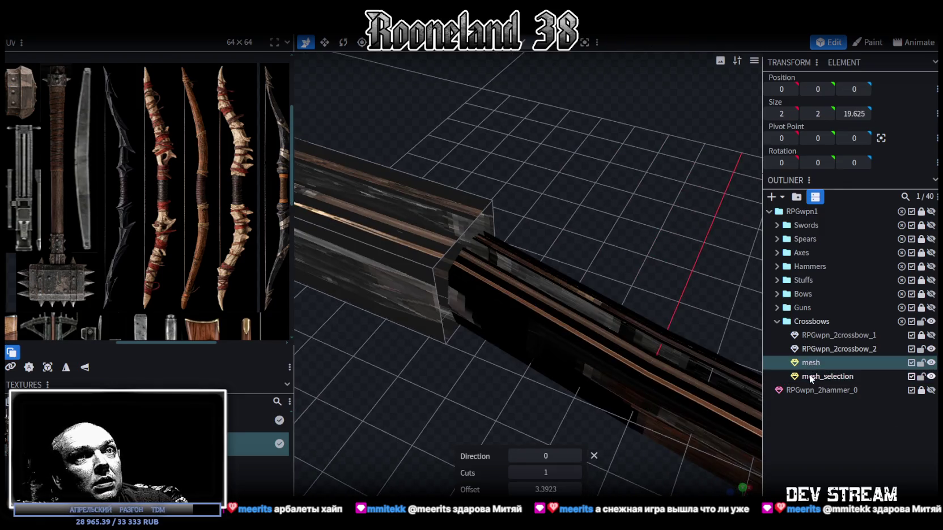
right_click(811, 363)
left_click(846, 183)
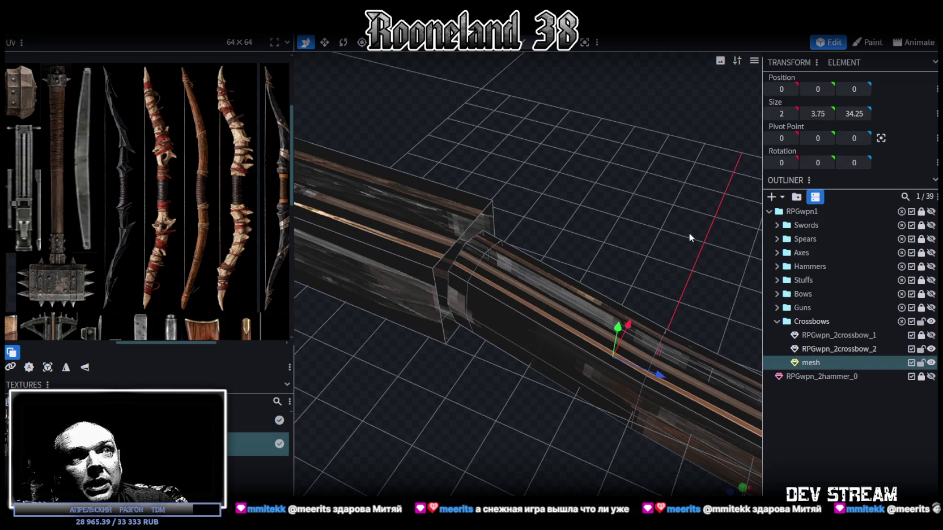
Hide mesh and RPGwpn_2crossbow_2, show RPGwpn_2crossbow_1, and orbit to inspect it from behind.
scroll(693, 236, "down", 3)
left_click(930, 350)
left_click(932, 363)
left_click(931, 335)
scroll(530, 367, "down", 3)
mouse_move(531, 367)
left_mouse_down()
mouse_move(568, 311)
mouse_move(648, 280)
mouse_move(415, 329)
mouse_move(464, 386)
mouse_move(442, 348)
mouse_move(452, 326)
mouse_move(501, 313)
mouse_move(522, 340)
mouse_move(729, 340)
mouse_move(731, 324)
mouse_move(413, 344)
mouse_move(477, 350)
mouse_move(504, 365)
left_mouse_up()
scroll(464, 387, "up", 3)
scroll(504, 331, "up", 2)
left_click_drag(504, 331, 503, 348)
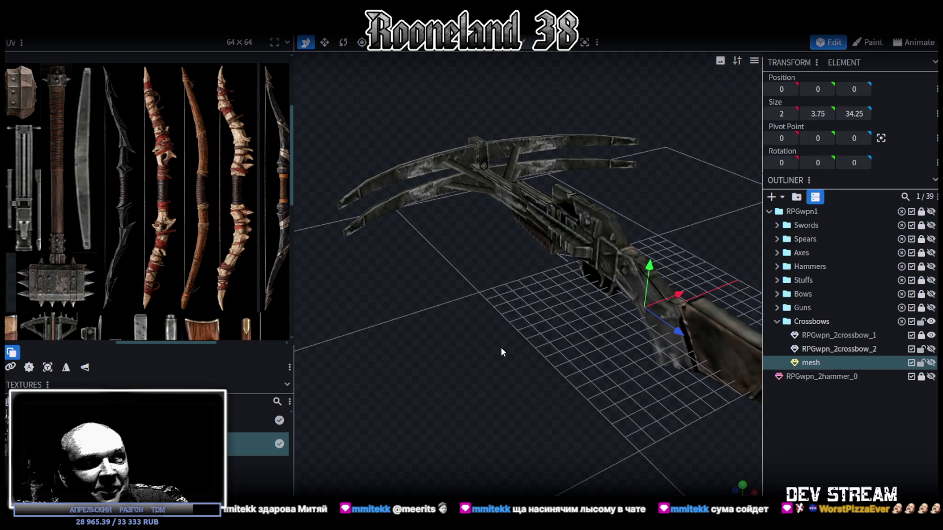
left_click_drag(501, 348, 523, 375)
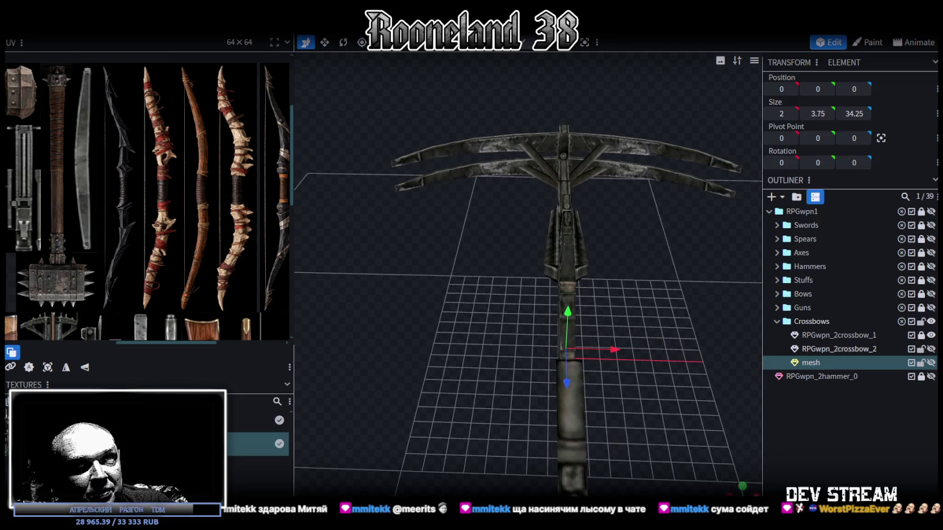
Hide RPGwpn_2crossbow_1, expand the Guns folder, and display RPGwpn_2gun_1.
left_click(931, 335)
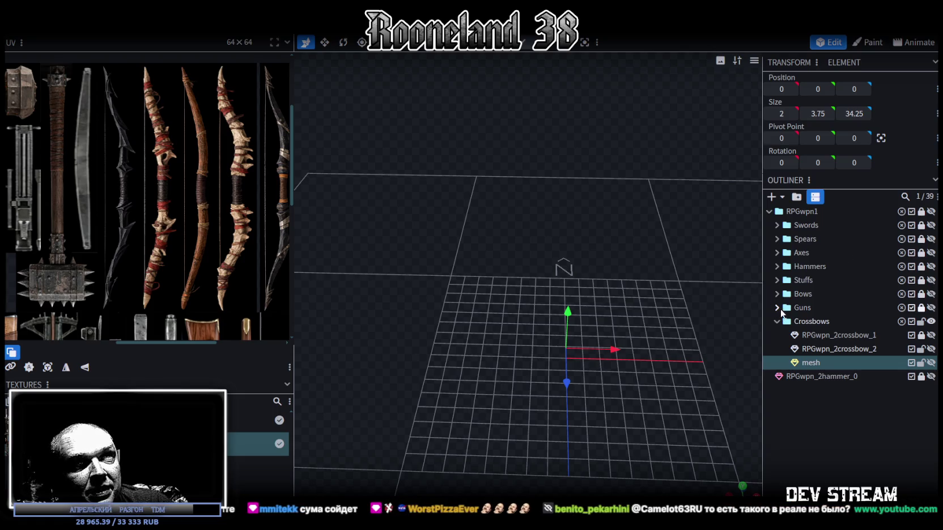
left_click(777, 308)
left_click_drag(642, 343, 834, 319)
left_click(931, 321)
mouse_move(612, 359)
left_mouse_down()
mouse_move(386, 355)
mouse_move(360, 322)
mouse_move(644, 335)
mouse_move(650, 322)
mouse_move(605, 373)
mouse_move(615, 329)
mouse_move(500, 350)
left_mouse_up()
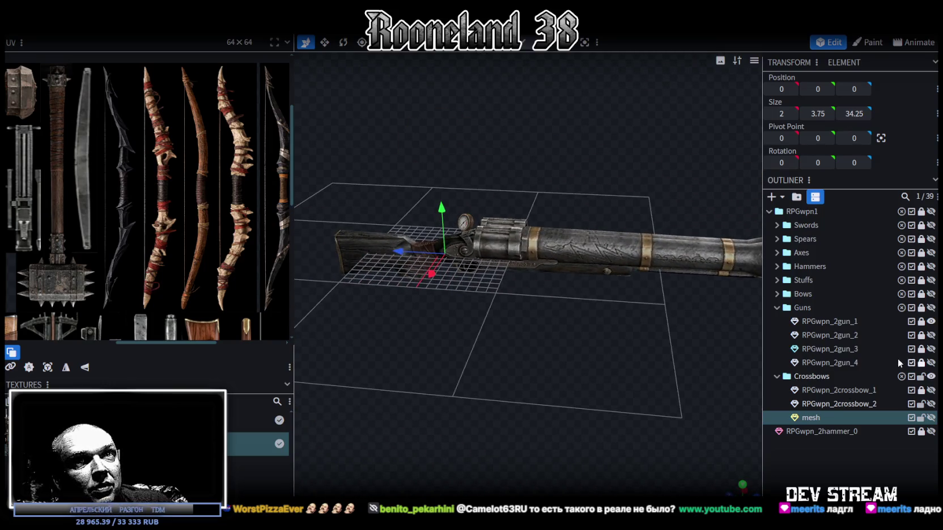
Cycle through RPGwpn_2gun_2 and the minigun RPGwpn_2gun_3, orbiting to inspect each.
left_click(931, 321)
left_click(931, 335)
mouse_move(574, 344)
left_mouse_down()
mouse_move(479, 323)
mouse_move(659, 332)
mouse_move(607, 316)
mouse_move(459, 315)
mouse_move(434, 329)
left_mouse_up()
left_click(931, 335)
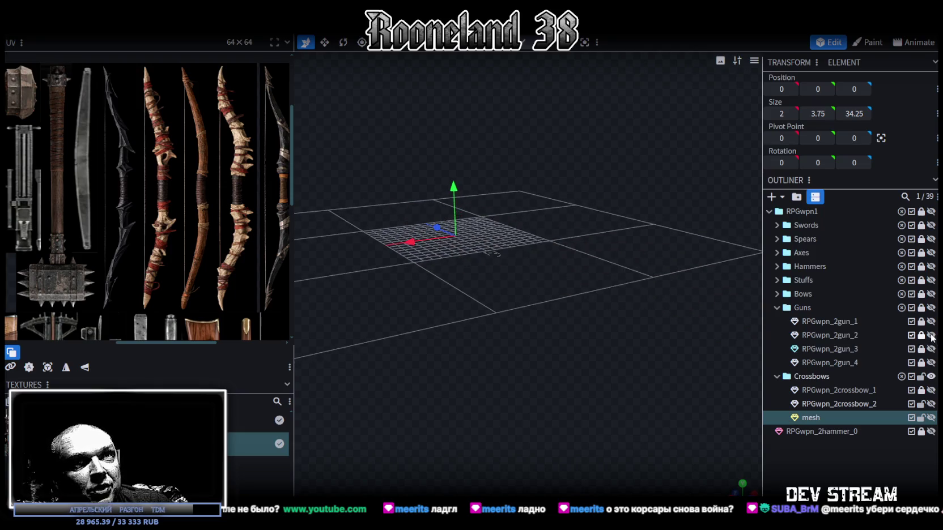
left_click(931, 349)
scroll(525, 362, "up", 5)
scroll(609, 345, "down", 5)
mouse_move(619, 327)
left_mouse_down()
mouse_move(617, 312)
mouse_move(697, 356)
mouse_move(715, 352)
mouse_move(508, 340)
mouse_move(435, 366)
mouse_move(498, 378)
mouse_move(639, 365)
mouse_move(739, 376)
left_mouse_up()
Switch to the scoped rifle RPGwpn_2gun_4 and orbit around it.
left_click(930, 349)
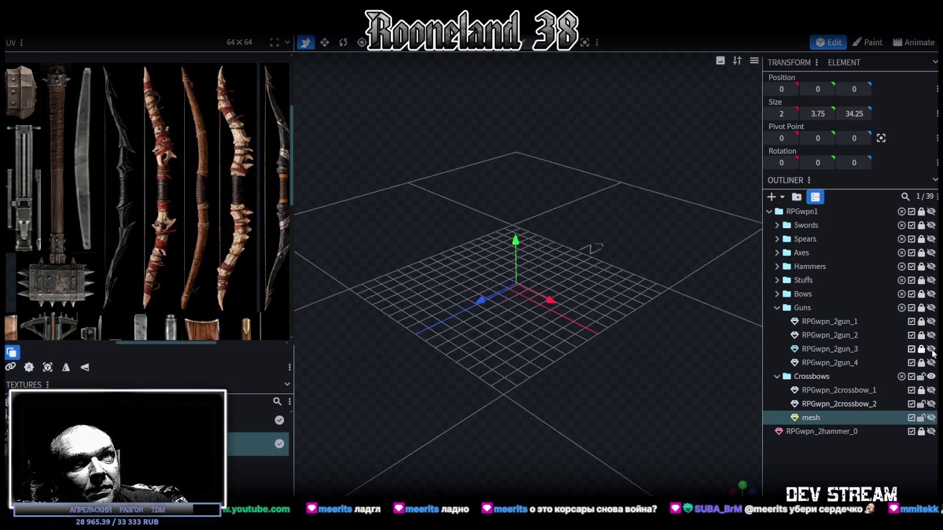
left_click(931, 363)
mouse_move(618, 340)
left_mouse_down()
mouse_move(658, 341)
mouse_move(464, 360)
left_mouse_up()
View the rifle from the front, then hide RPGwpn_2gun_4.
mouse_move(542, 236)
left_mouse_down()
mouse_move(616, 227)
mouse_move(598, 215)
mouse_move(611, 214)
mouse_move(709, 224)
mouse_move(543, 325)
mouse_move(626, 334)
left_mouse_up()
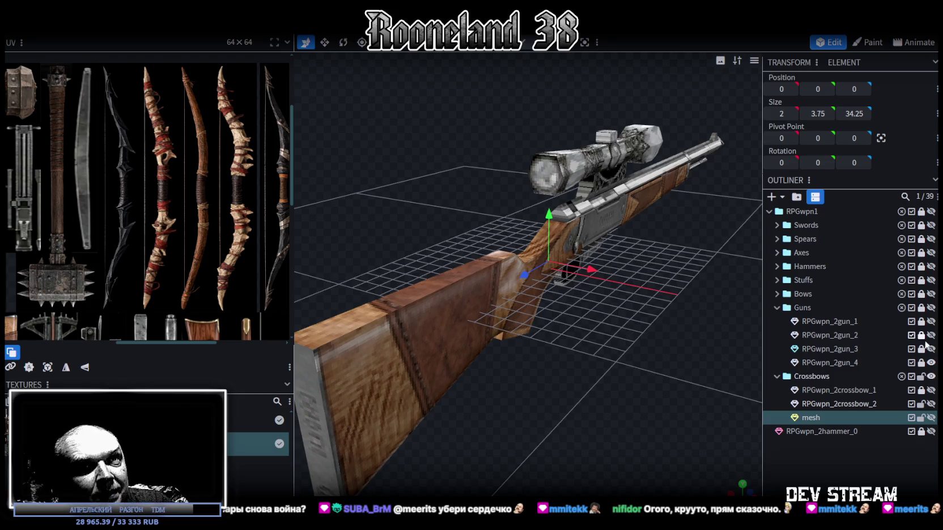
left_click(931, 362)
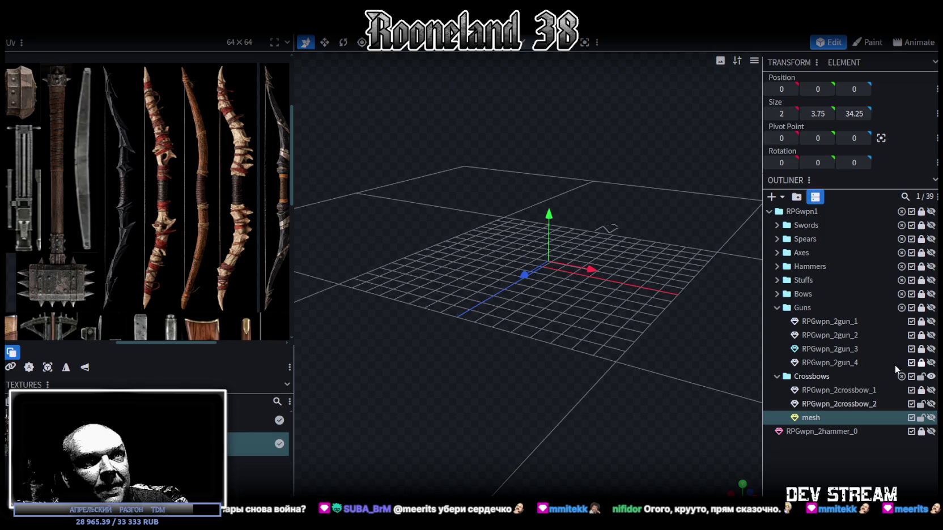
Bring the crossbow stock back into view and zoom in on its boxy joint section.
left_click(931, 418)
left_click_drag(591, 337, 739, 380)
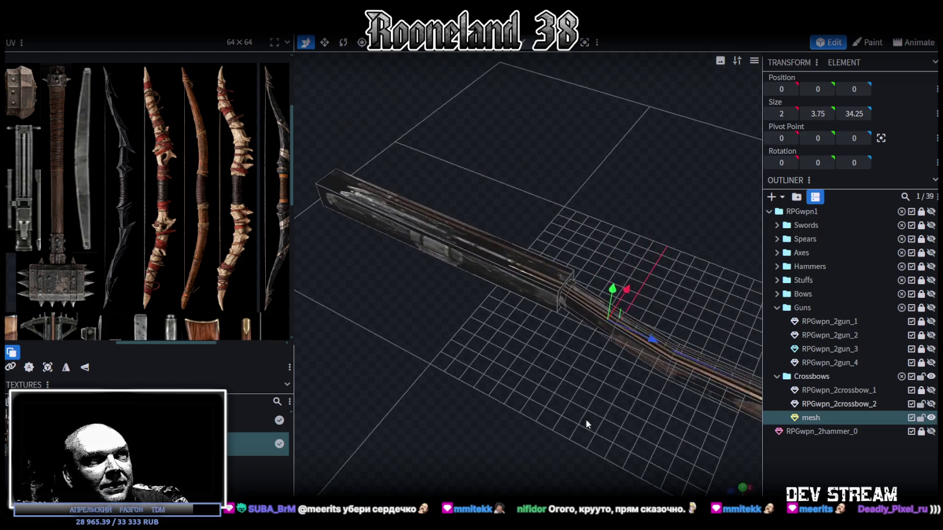
scroll(583, 393, "up", 3)
left_click(573, 283)
mouse_move(584, 392)
left_mouse_down()
mouse_move(573, 283)
mouse_move(629, 177)
left_mouse_up()
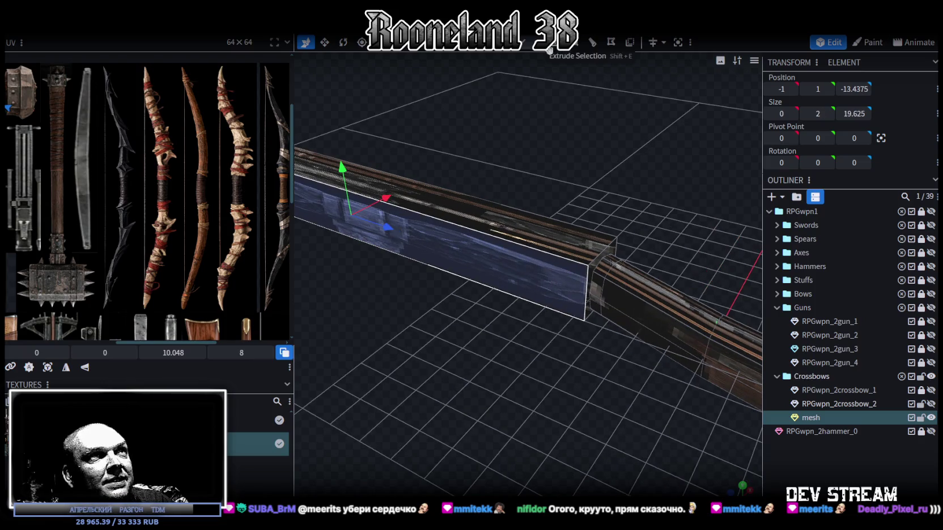
mouse_move(608, 87)
left_mouse_down()
mouse_move(650, 152)
mouse_move(647, 201)
left_mouse_up()
scroll(657, 151, "up", 2)
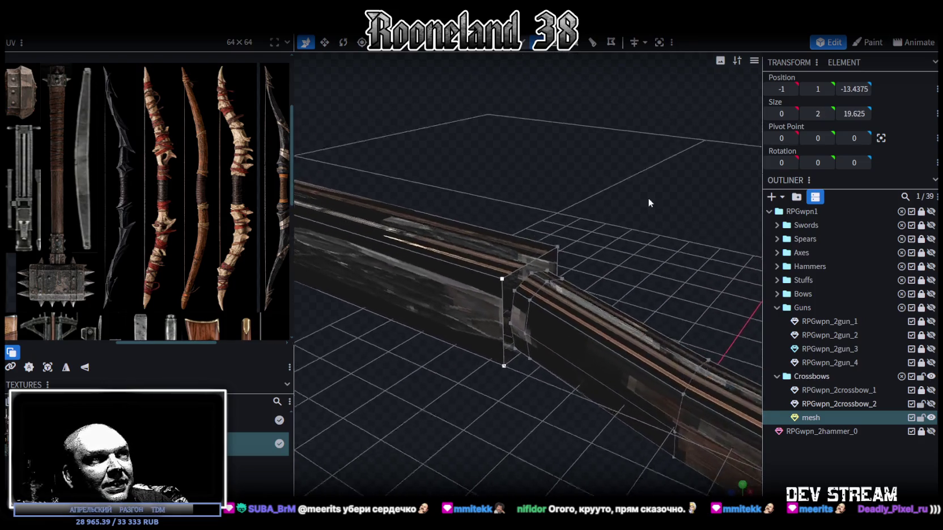
Merge the pair of vertices at the box section's end into one.
left_click(506, 252)
left_click(513, 270, "shift")
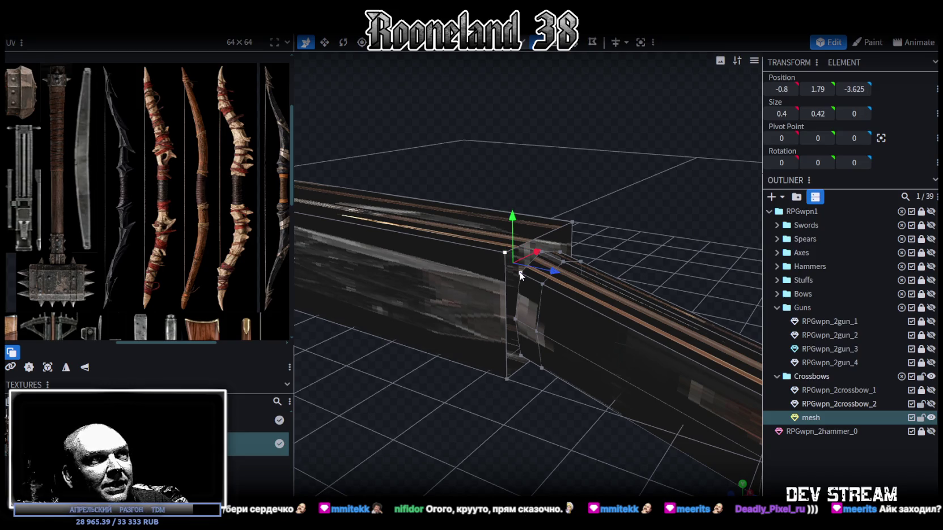
right_click(520, 275)
left_click(666, 270)
mouse_move(666, 269)
left_mouse_down()
mouse_move(672, 231)
mouse_move(547, 310)
left_mouse_up()
Merge the vertices at the joint's lower corner.
left_click(521, 346)
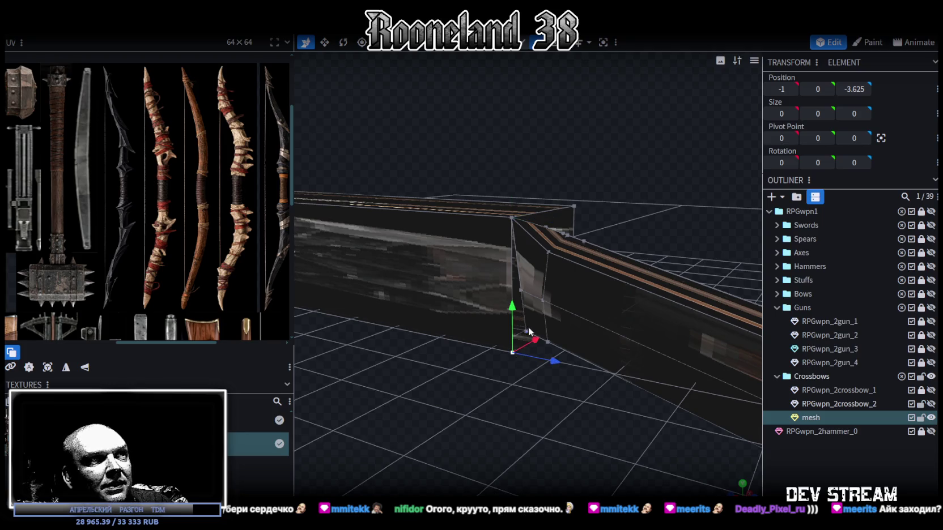
left_click_drag(526, 291, 456, 435)
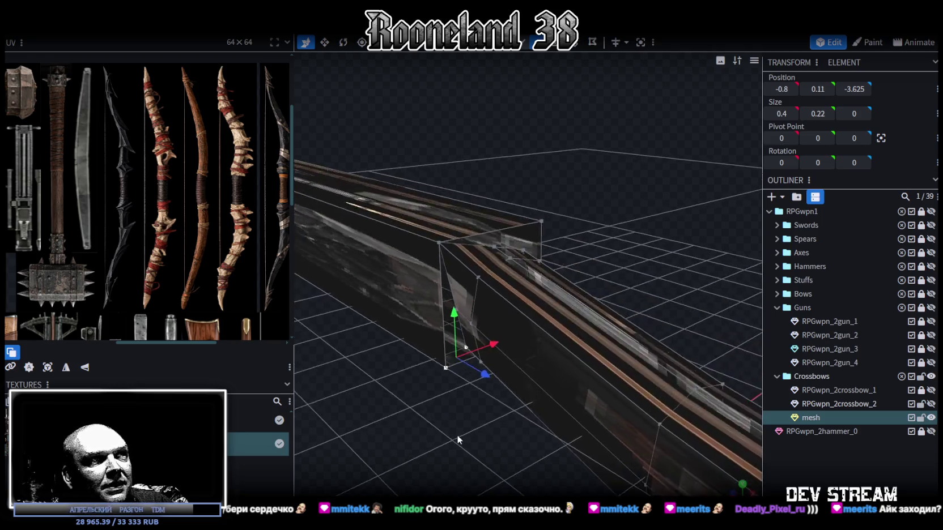
scroll(494, 434, "up", 3)
left_click(558, 342)
right_click(560, 341)
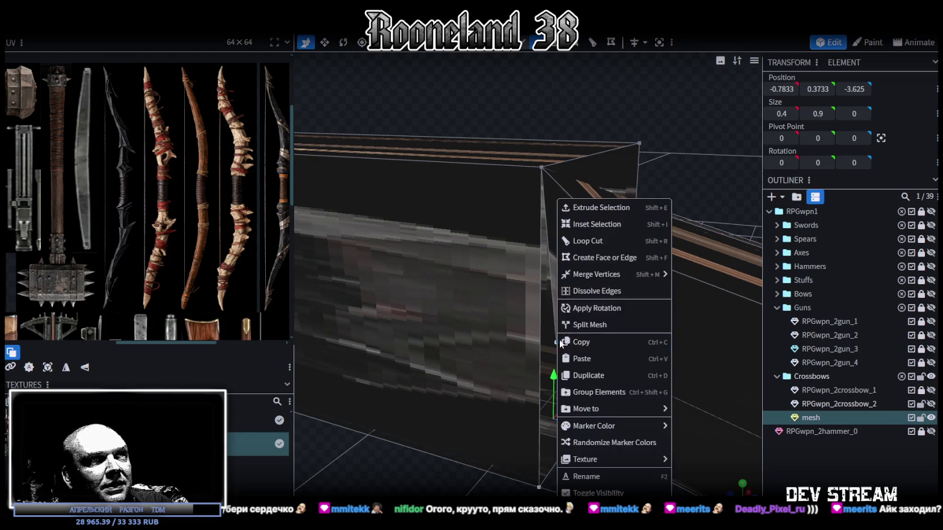
left_click(697, 276)
mouse_move(648, 305)
left_mouse_down()
mouse_move(563, 469)
mouse_move(543, 424)
mouse_move(548, 408)
mouse_move(534, 391)
mouse_move(507, 392)
mouse_move(529, 394)
mouse_move(514, 345)
left_mouse_up()
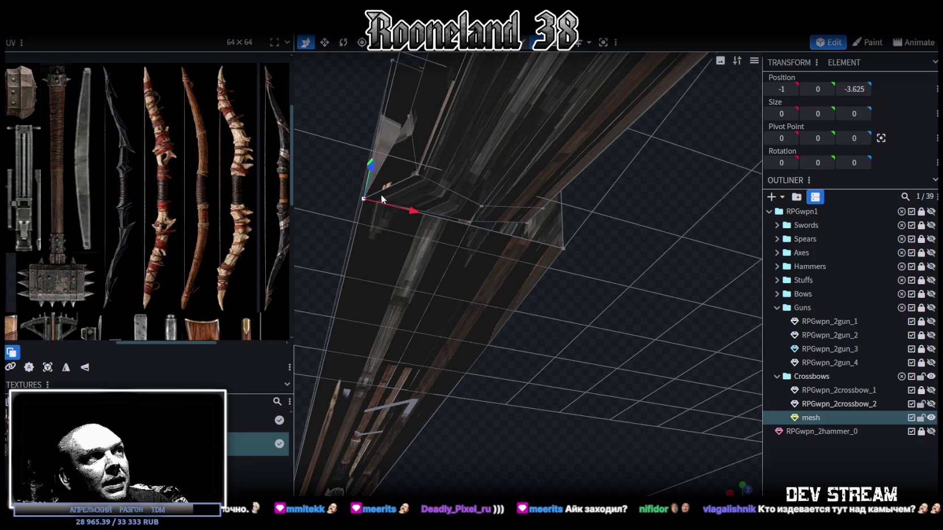
Select matching joint vertices on both sides of the bend.
left_click(481, 206, "shift")
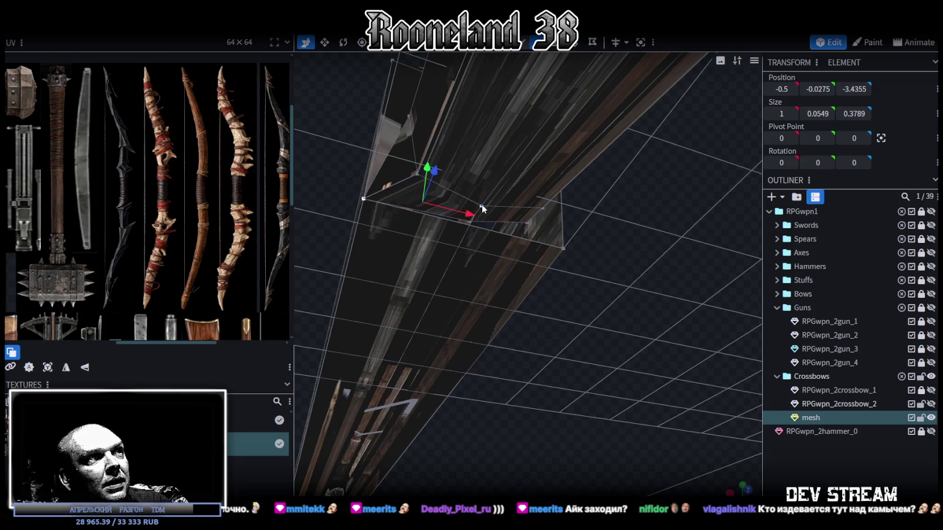
left_click(364, 198)
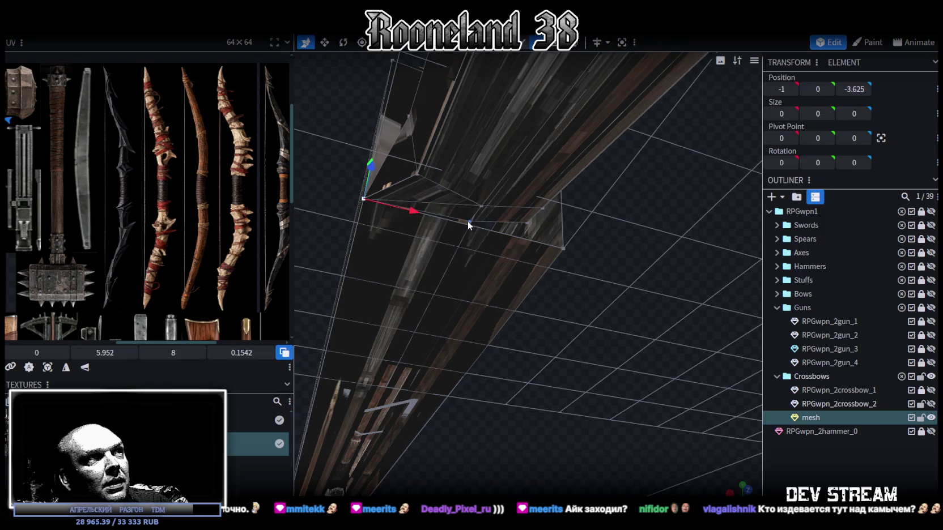
left_click(468, 222)
right_click(468, 221)
mouse_move(541, 263)
left_mouse_down()
mouse_move(565, 251)
mouse_move(655, 253)
left_mouse_up()
scroll(656, 260, "up", 5)
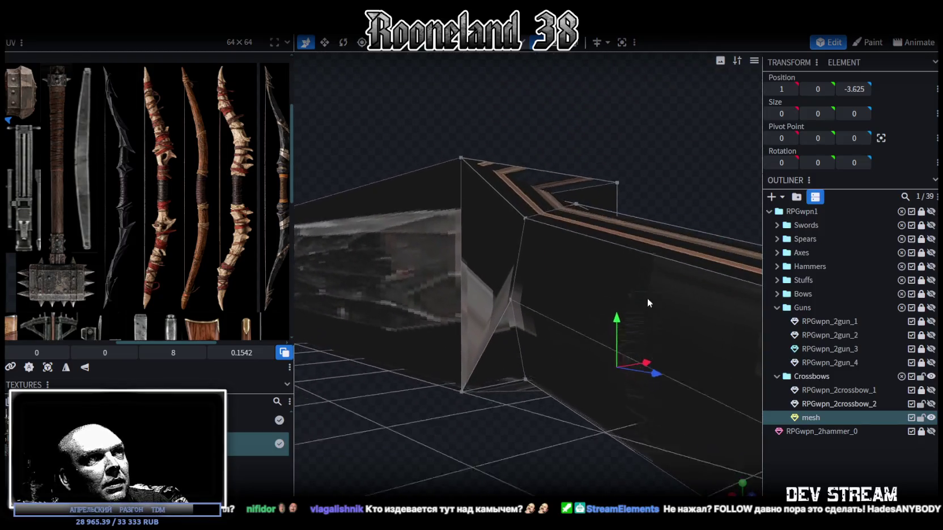
left_click(527, 308)
left_click(477, 170, "shift")
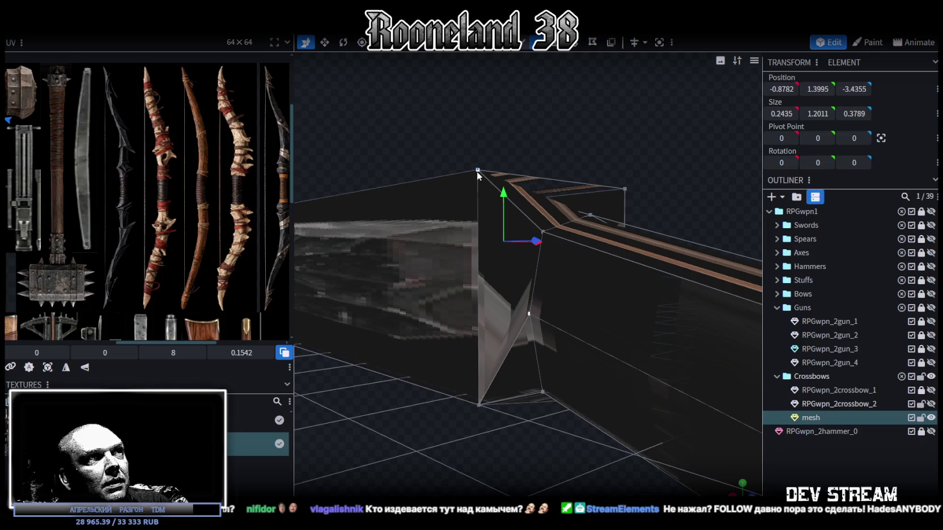
mouse_move(488, 209)
left_mouse_down()
mouse_move(536, 121)
mouse_move(519, 127)
mouse_move(521, 98)
mouse_move(473, 98)
mouse_move(457, 121)
mouse_move(453, 240)
left_mouse_up()
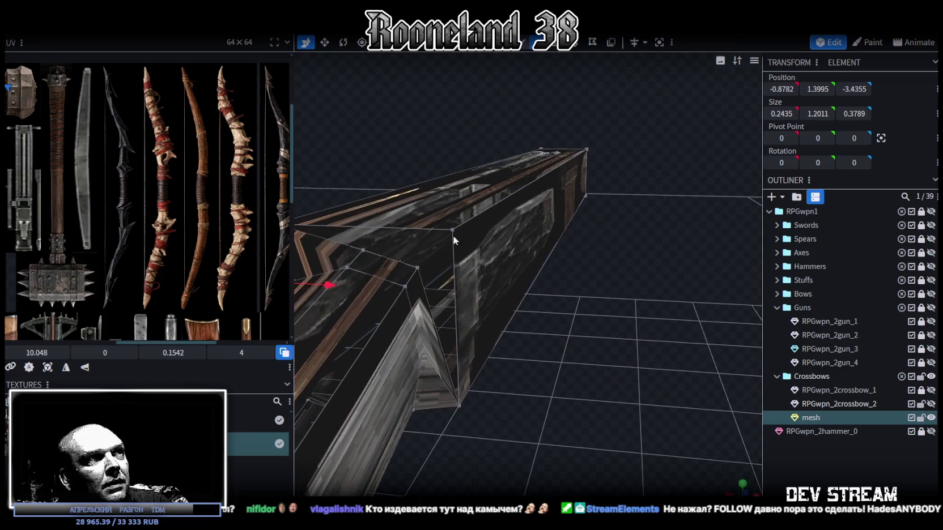
Merge the vertices at the joint's apex into a single point.
left_click(420, 308)
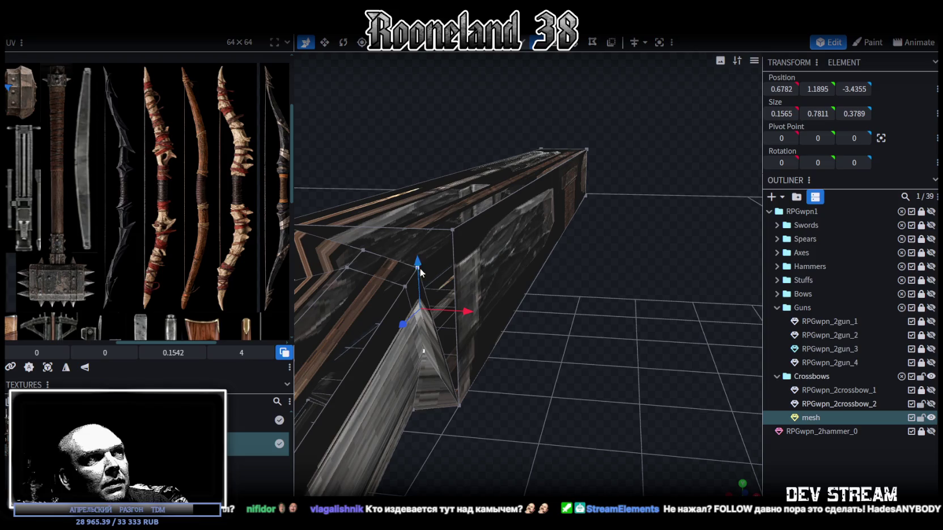
left_click(354, 268)
left_click(418, 267, "shift")
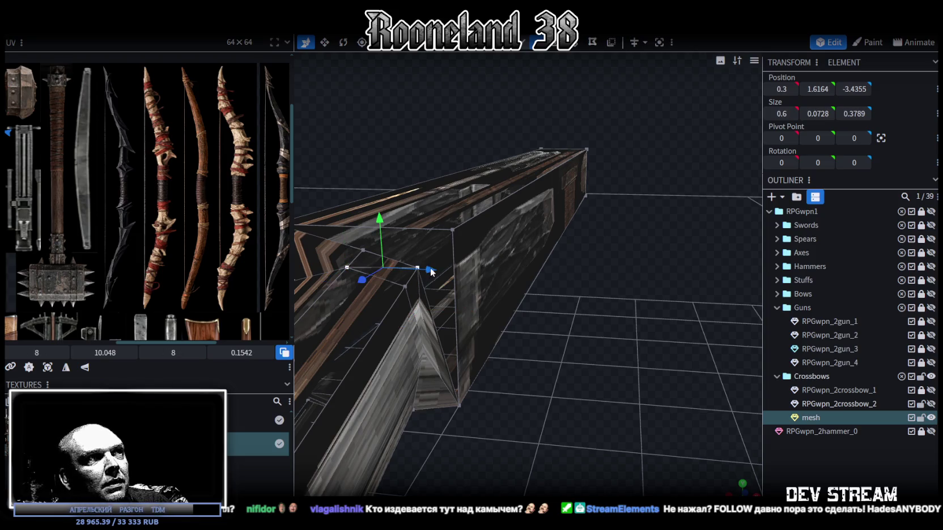
left_click(453, 228)
left_click(418, 267, "shift")
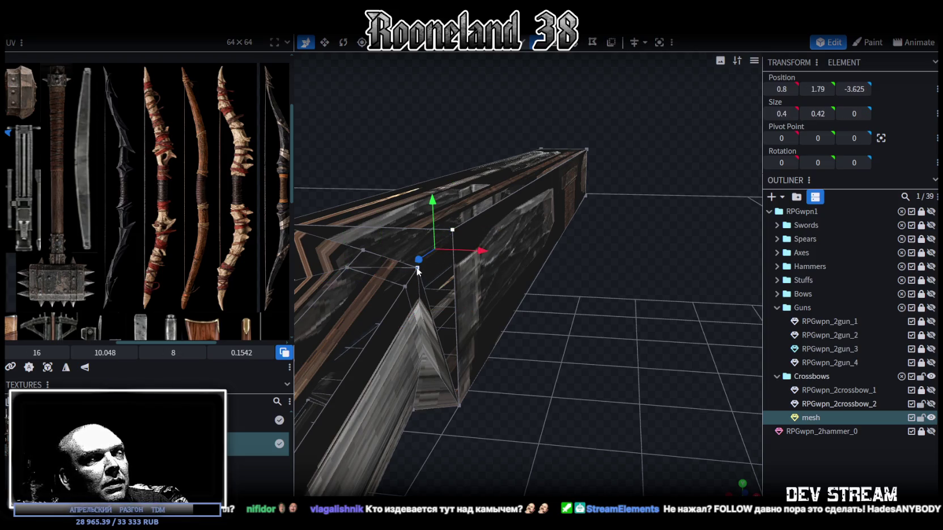
right_click(418, 268)
left_click(549, 276)
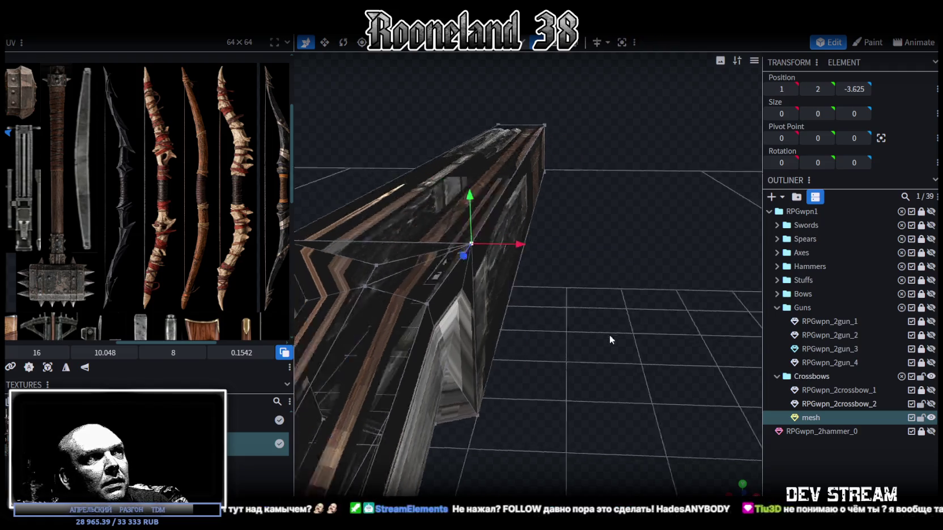
left_click_drag(609, 334, 645, 333)
Merge another vertex pair, then select a pair on the joint's far side.
left_click(489, 280, "shift")
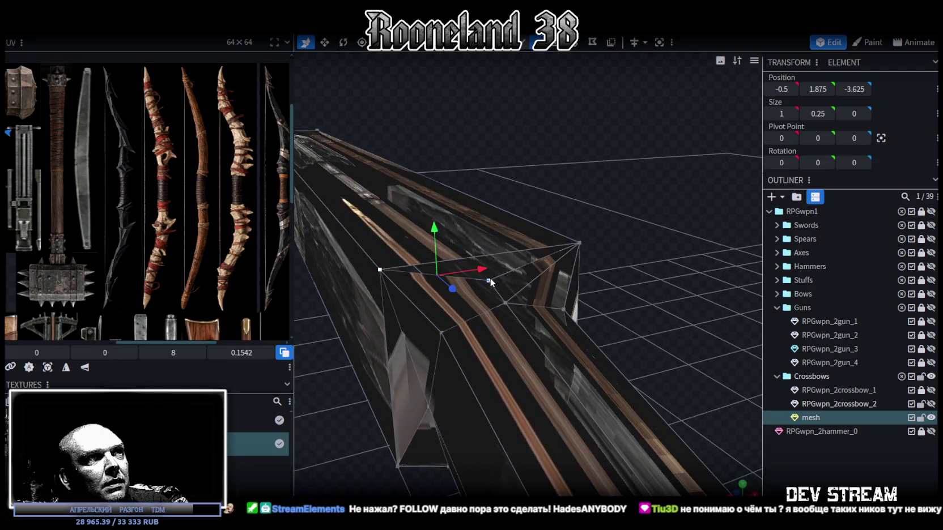
right_click(486, 199)
left_click(629, 276)
mouse_move(567, 328)
left_mouse_down()
mouse_move(432, 346)
mouse_move(380, 277)
mouse_move(476, 210)
left_mouse_up()
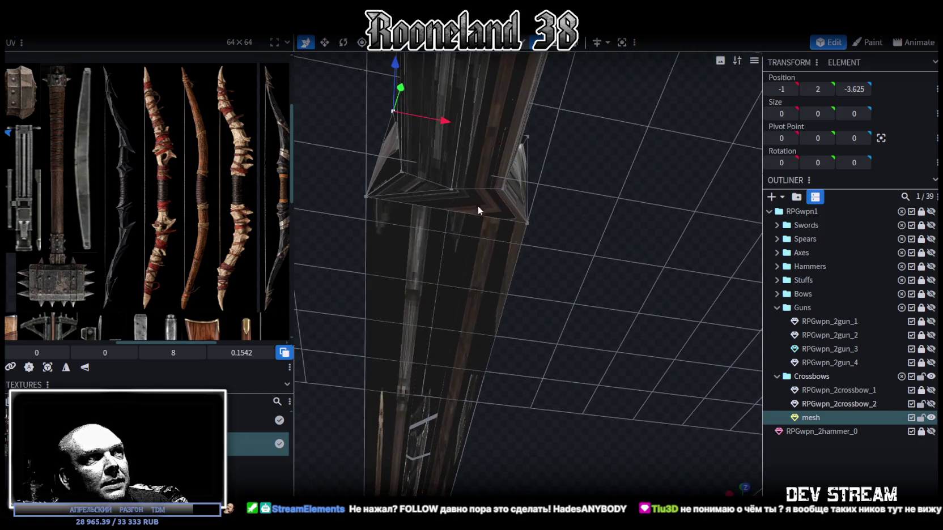
left_click(452, 190)
left_click(527, 223, "shift")
mouse_move(542, 228)
left_mouse_down()
mouse_move(564, 270)
mouse_move(523, 297)
mouse_move(484, 200)
mouse_move(512, 239)
mouse_move(360, 399)
mouse_move(357, 344)
mouse_move(331, 339)
mouse_move(303, 314)
left_mouse_up()
Switch the viewport to solid green shading with Z and orbit around the bent joint.
key("z")
key("z")
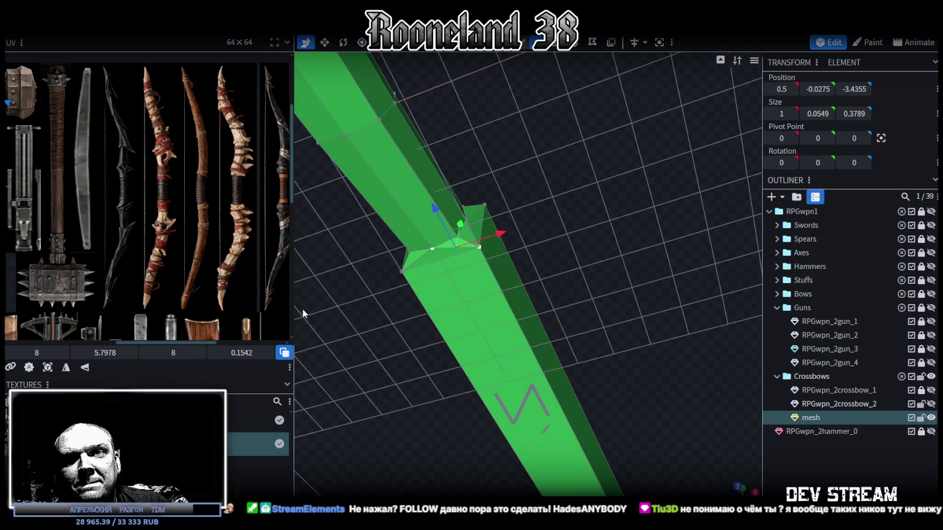
mouse_move(303, 312)
left_mouse_down()
mouse_move(482, 305)
mouse_move(587, 280)
mouse_move(581, 401)
mouse_move(727, 435)
left_mouse_up()
mouse_move(545, 458)
left_mouse_down()
mouse_move(506, 380)
mouse_move(513, 299)
left_mouse_up()
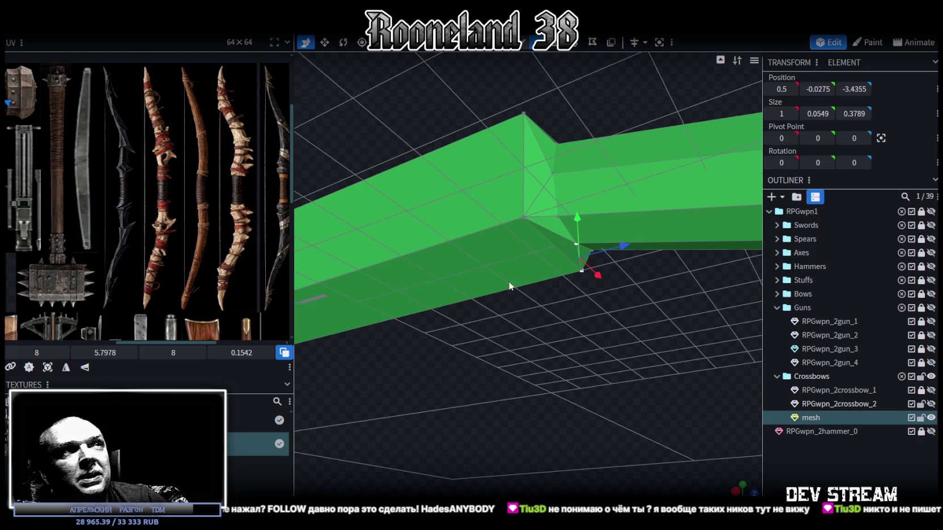
mouse_move(578, 348)
left_mouse_down()
mouse_move(515, 424)
mouse_move(577, 455)
mouse_move(502, 456)
mouse_move(657, 376)
mouse_move(626, 294)
mouse_move(617, 335)
mouse_move(660, 292)
mouse_move(651, 248)
mouse_move(588, 279)
left_mouse_up()
Widen the selected joint section along X to 1.713.
mouse_move(507, 298)
left_mouse_down()
mouse_move(630, 240)
mouse_move(578, 260)
mouse_move(491, 324)
left_mouse_up()
left_click(491, 325)
left_click_drag(560, 352, 618, 370)
key("s")
left_click_drag(551, 344, 554, 341)
Raise the top vertex of the joint upward.
mouse_move(665, 360)
left_mouse_down()
mouse_move(569, 319)
mouse_move(561, 297)
mouse_move(559, 422)
mouse_move(547, 264)
left_mouse_up()
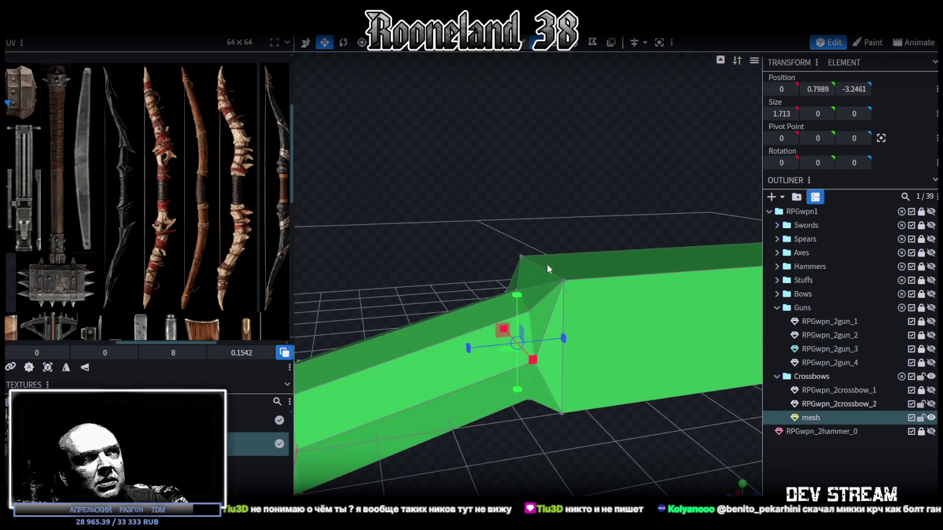
left_click(515, 253)
key("x")
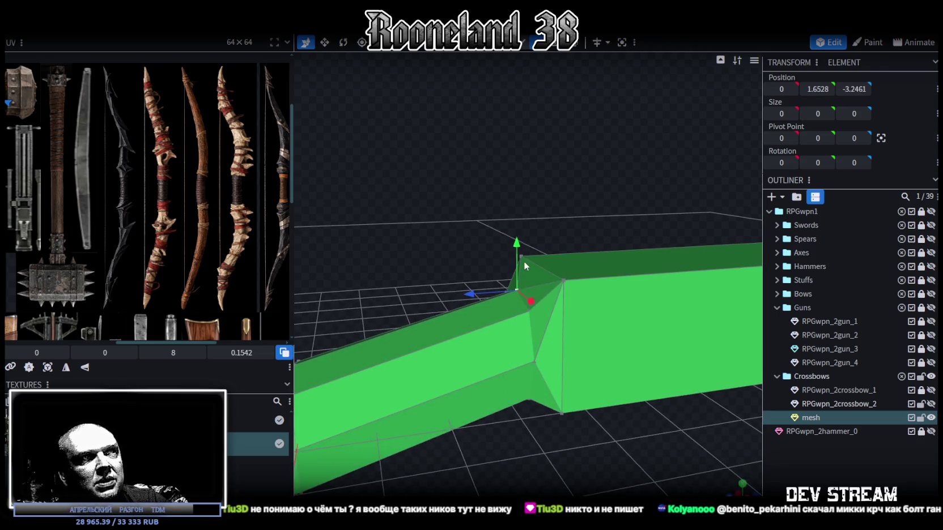
mouse_move(513, 238)
left_mouse_down()
mouse_move(592, 210)
mouse_move(740, 287)
mouse_move(616, 257)
mouse_move(617, 244)
mouse_move(578, 290)
mouse_move(588, 288)
mouse_move(588, 327)
mouse_move(467, 330)
left_mouse_up()
Narrow the lower joint ring along X to taper it to 1.425 × 1.775, then use edge mode.
left_click(521, 340)
key("s")
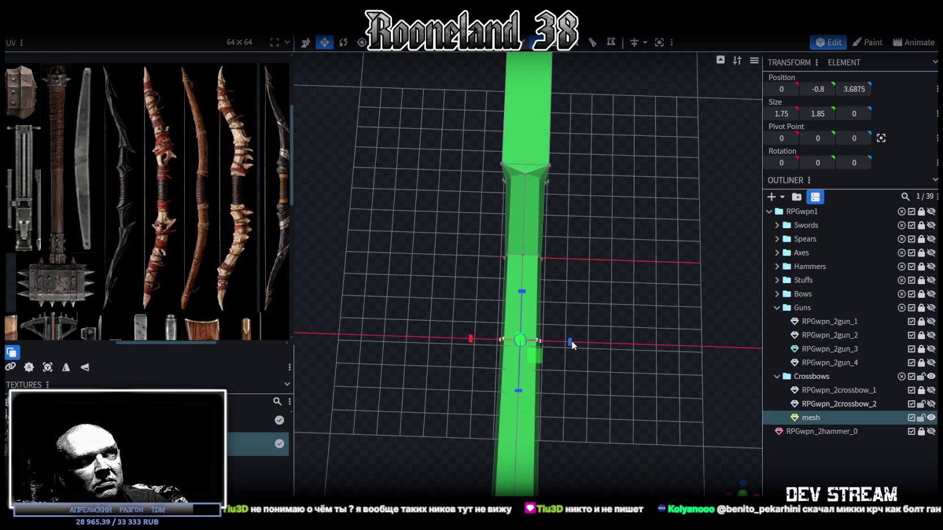
mouse_move(574, 340)
left_mouse_down()
mouse_move(603, 304)
mouse_move(504, 258)
mouse_move(565, 224)
mouse_move(592, 377)
mouse_move(446, 435)
mouse_move(620, 271)
mouse_move(491, 273)
left_mouse_up()
left_click(491, 273)
mouse_move(581, 322)
left_mouse_down()
mouse_move(637, 329)
mouse_move(583, 297)
mouse_move(568, 302)
left_mouse_up()
mouse_move(597, 339)
left_mouse_down()
mouse_move(668, 272)
mouse_move(687, 236)
mouse_move(720, 225)
left_mouse_up()
mouse_move(471, 208)
left_mouse_down()
mouse_move(488, 173)
mouse_move(513, 180)
mouse_move(456, 212)
mouse_move(502, 187)
left_mouse_up()
key("2")
left_click(534, 223)
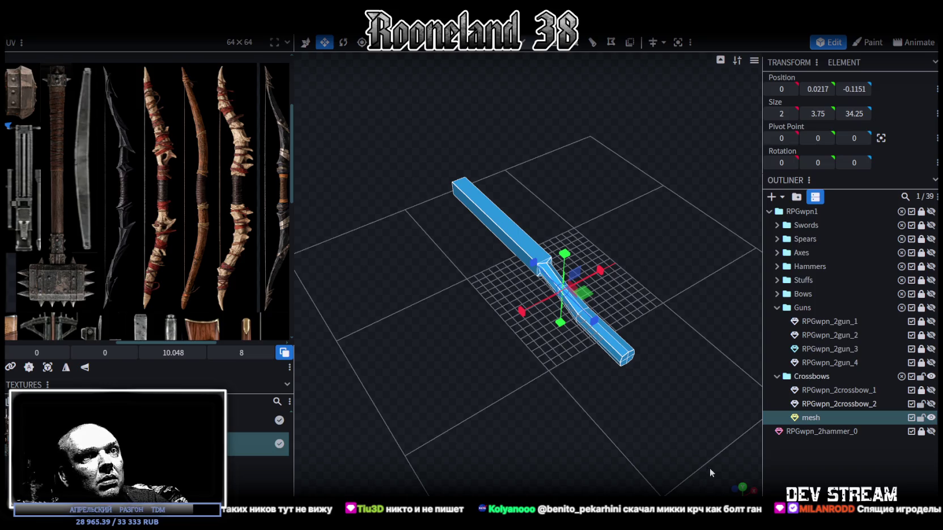
From top view, reset the stock's UV and move it onto the metal texture area.
left_click(743, 491)
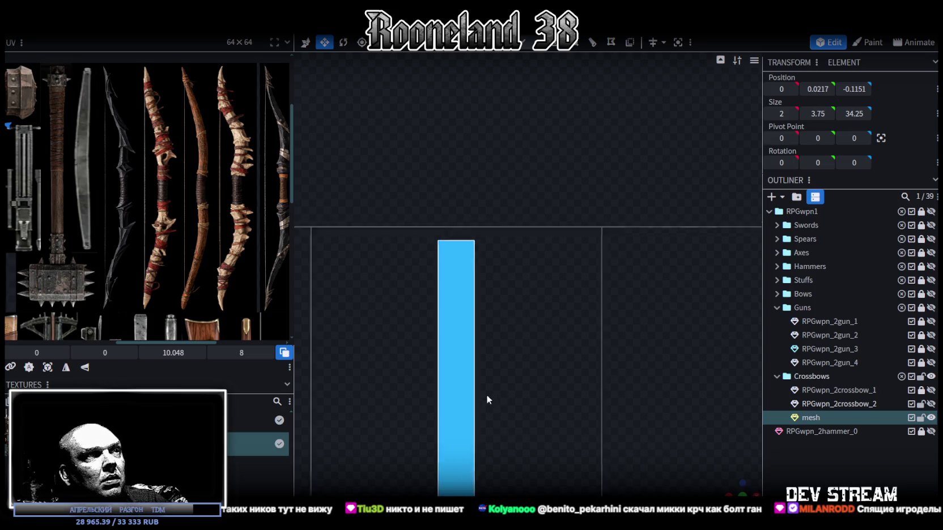
left_click(47, 367)
left_click(47, 367)
scroll(30, 162, "down", 2)
middle_click_drag(30, 162, 156, 149)
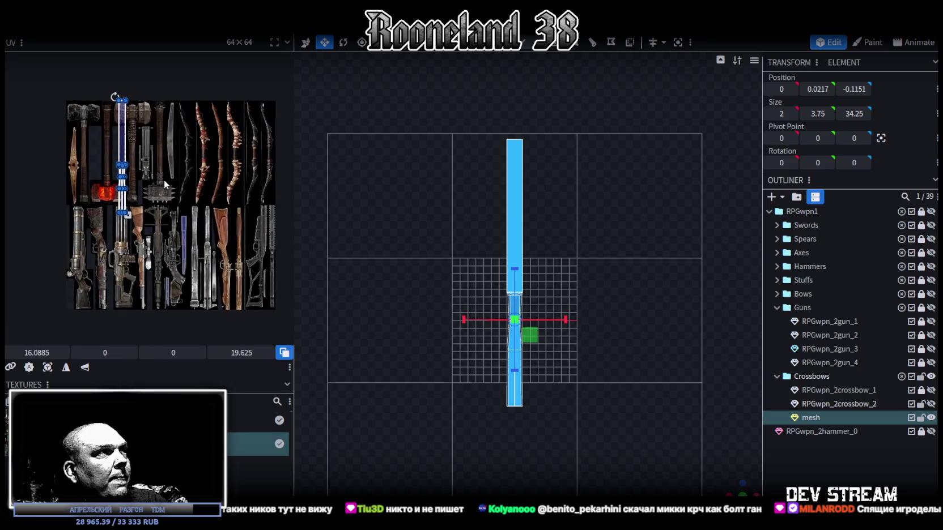
left_click_drag(128, 147, 208, 237)
Align and stretch the UV box over the long metal strip at offset 44.2135, 44.375.
scroll(208, 238, "up", 2)
scroll(209, 238, "up", 2)
scroll(208, 238, "up", 1)
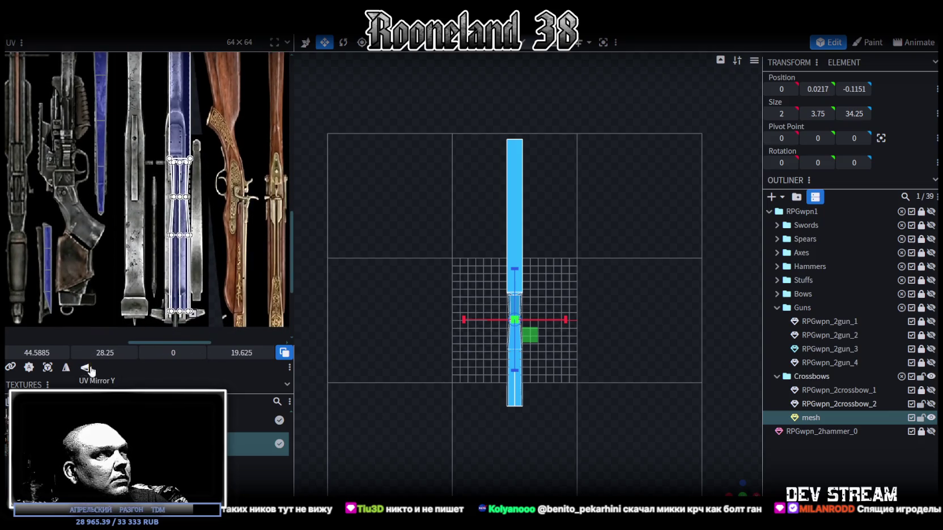
middle_click_drag(138, 52, 135, 85)
left_click_drag(177, 238, 173, 119)
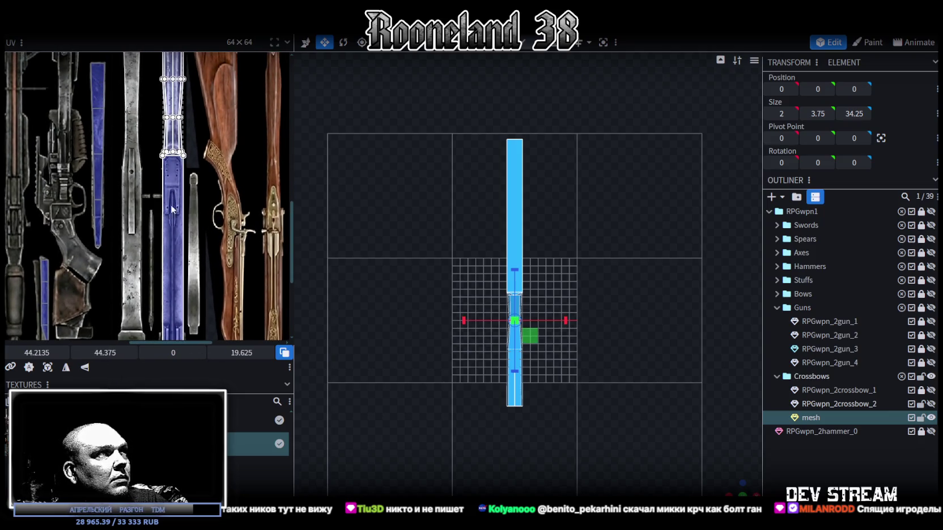
middle_click_drag(210, 275, 216, 191)
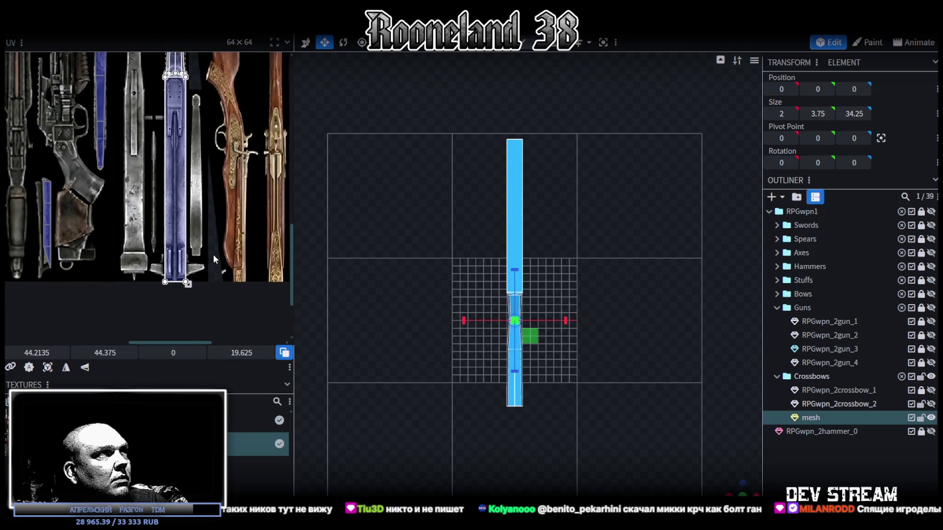
middle_click_drag(213, 254, 218, 283)
middle_click_drag(189, 160, 182, 259)
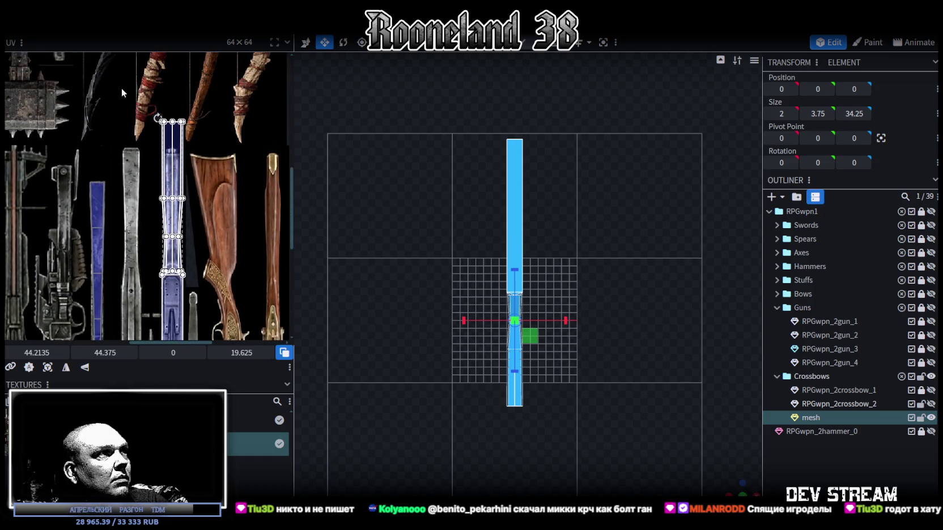
left_click(181, 259)
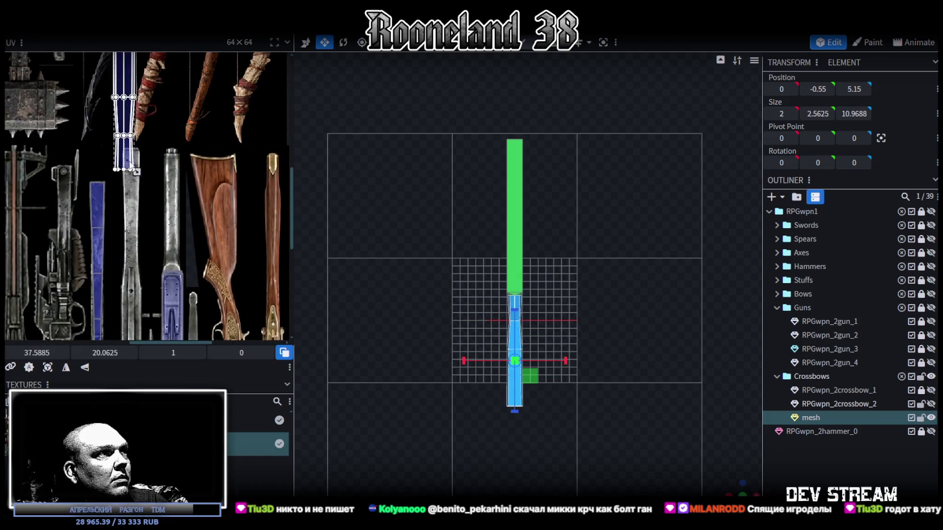
Nudge one end face's UV onto the metal strip and trim its right edge.
scroll(118, 106, "down", 3)
scroll(118, 106, "down", 2)
left_click(165, 114)
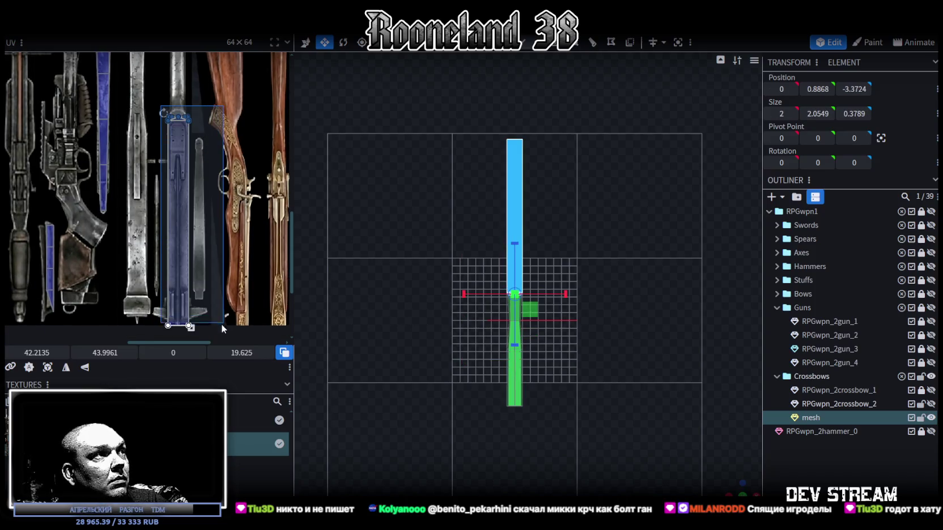
scroll(170, 181, "up", 2)
left_click_drag(168, 178, 171, 188)
scroll(170, 183, "down", 2)
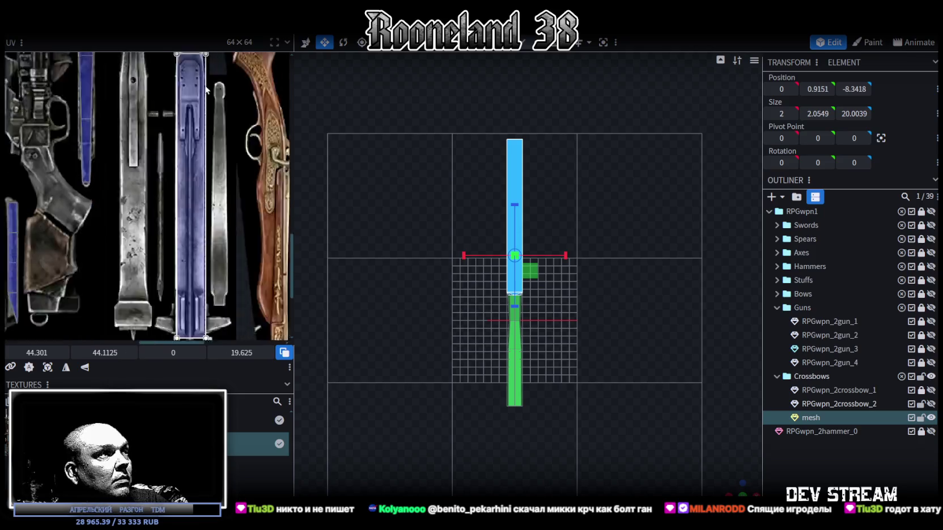
scroll(181, 179, "up", 1)
scroll(193, 215, "up", 1)
scroll(205, 243, "up", 1)
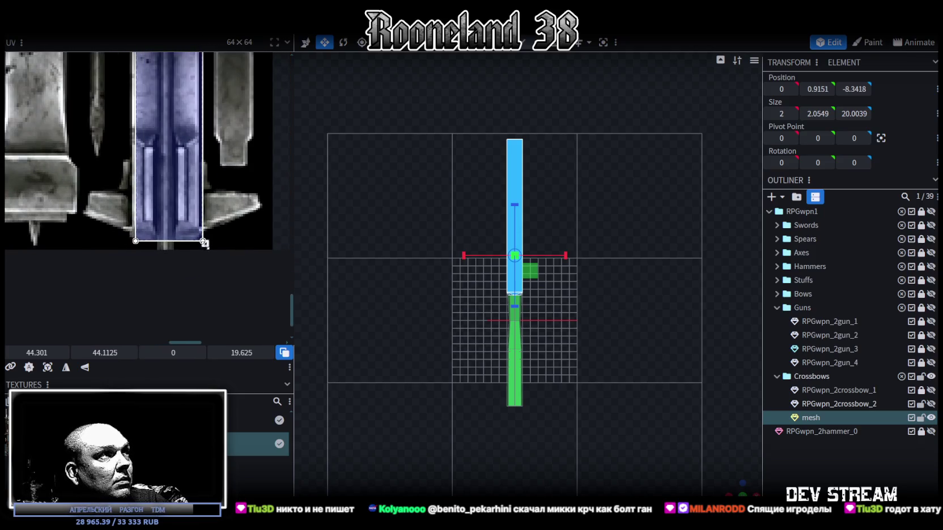
left_click_drag(204, 243, 198, 242)
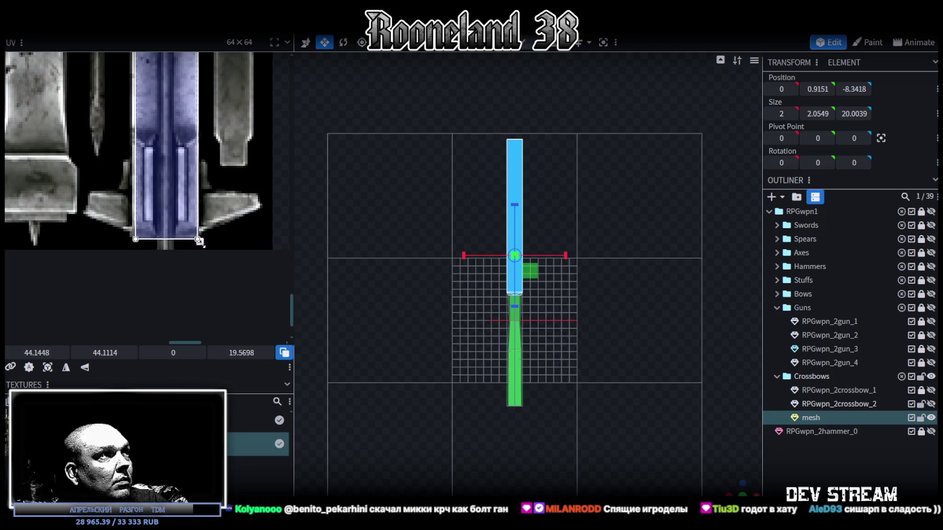
Move another end face's UV onto the strip and narrow it from the right.
scroll(177, 137, "down", 3)
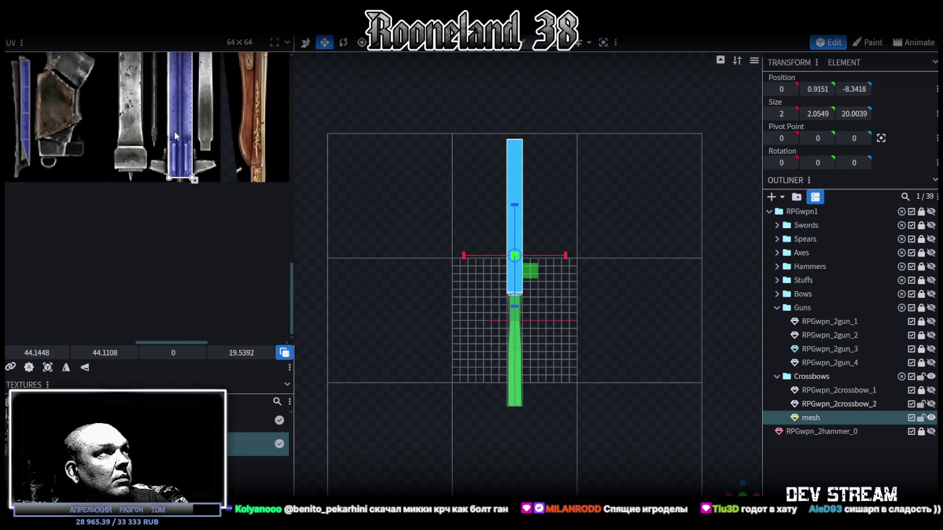
scroll(210, 114, "up", 2)
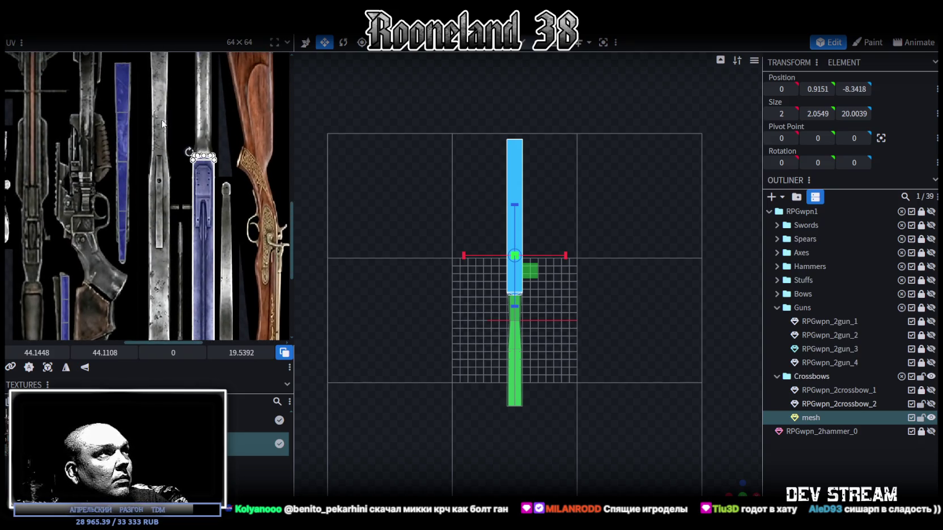
left_click(206, 189)
scroll(206, 189, "up", 4)
scroll(221, 170, "up", 2)
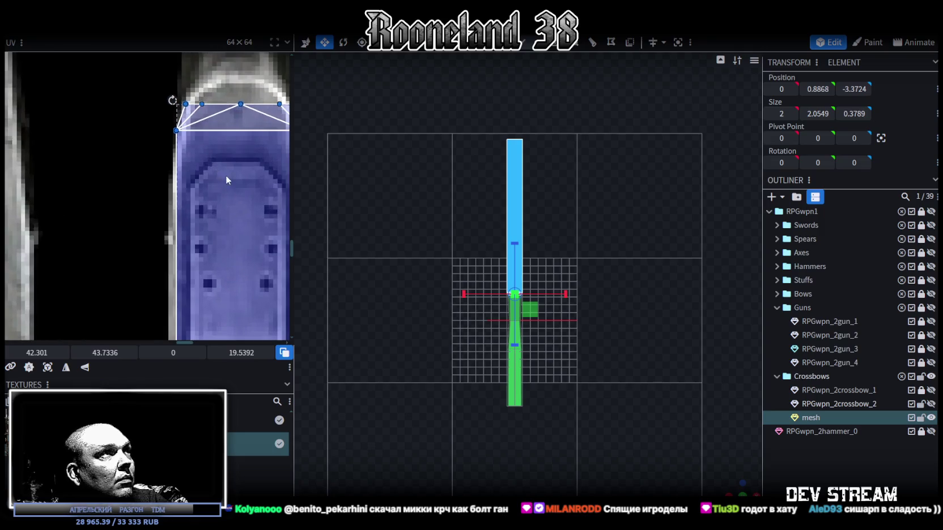
middle_click_drag(226, 175, 141, 150)
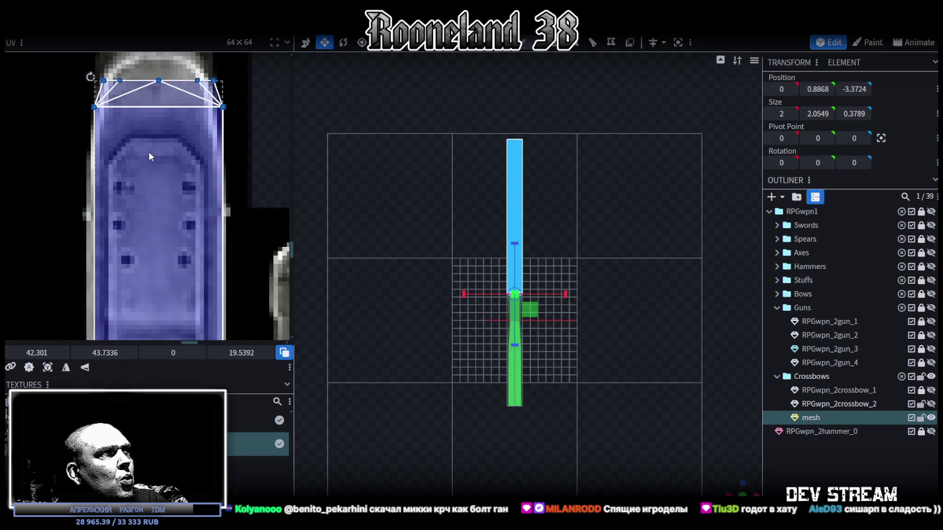
scroll(150, 146, "down", 3)
scroll(209, 197, "down", 1)
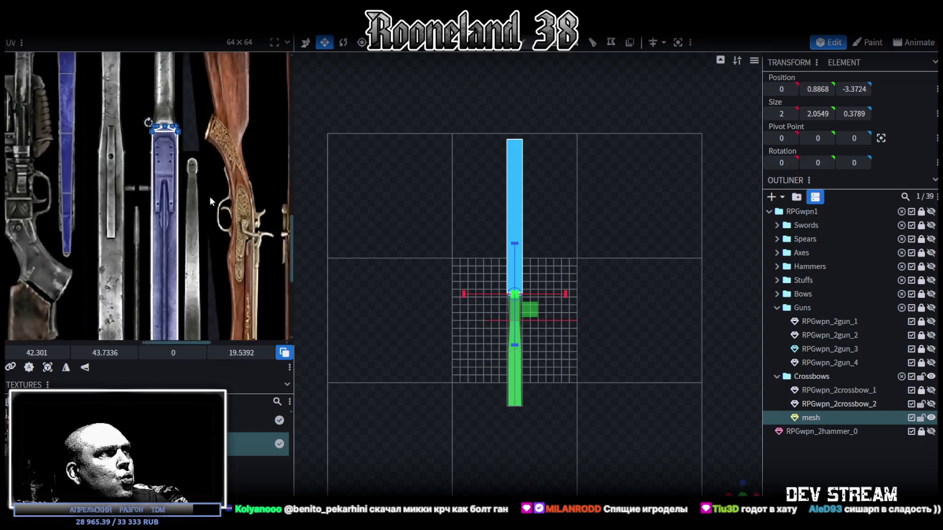
scroll(210, 197, "up", 2)
scroll(209, 270, "up", 2)
left_click_drag(200, 284, 193, 286)
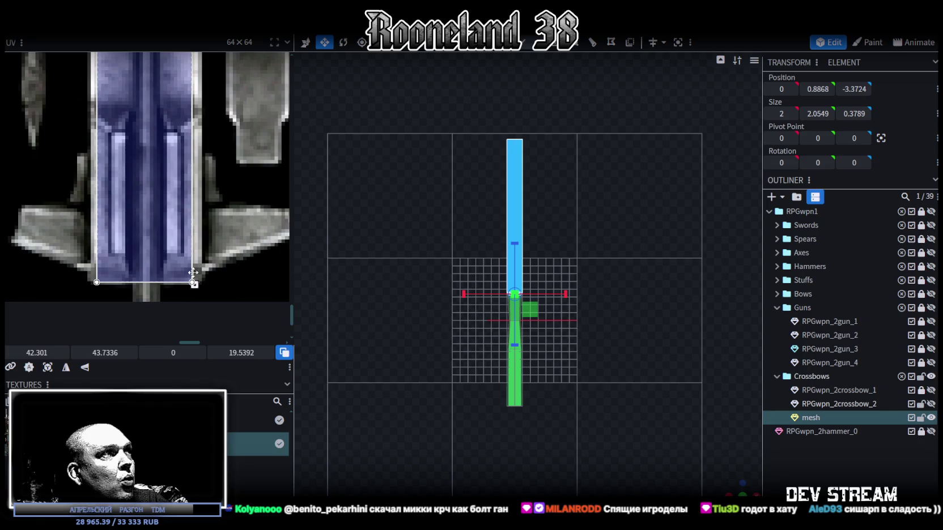
Adjust the polygon face's top UV vertices to fit the metal strip's top end.
scroll(193, 272, "down", 3)
scroll(203, 206, "up", 2)
scroll(193, 150, "up", 2)
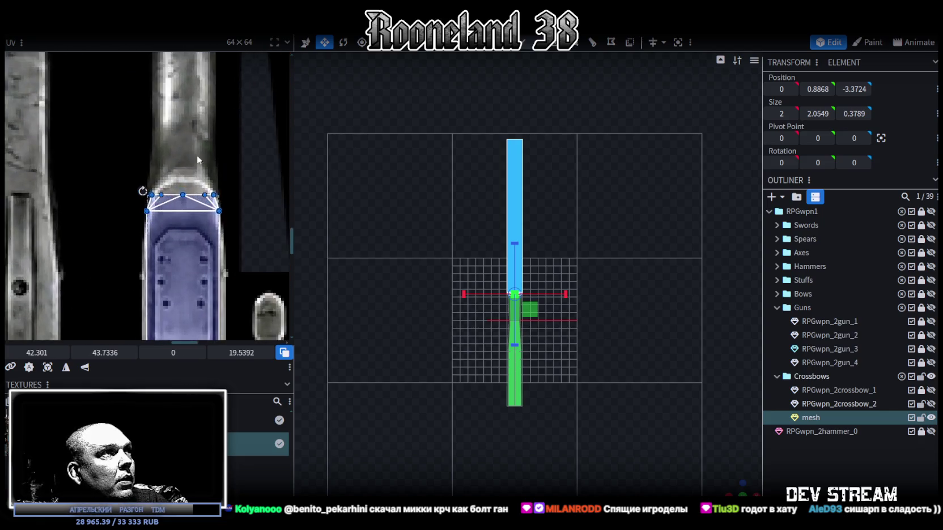
scroll(193, 151, "up", 2)
mouse_move(88, 190)
left_mouse_down()
mouse_move(136, 221)
mouse_move(229, 232)
left_mouse_up()
left_click_drag(100, 354, 85, 354)
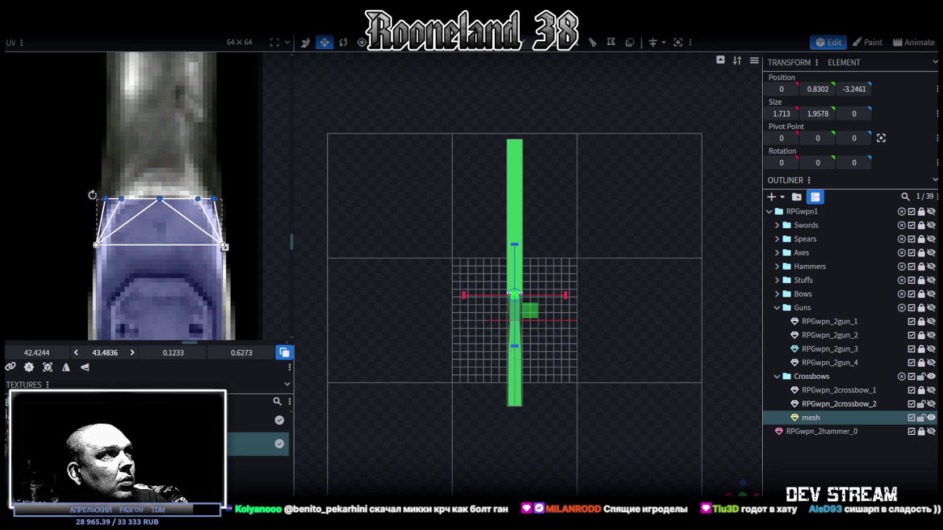
left_click_drag(105, 353, 113, 353)
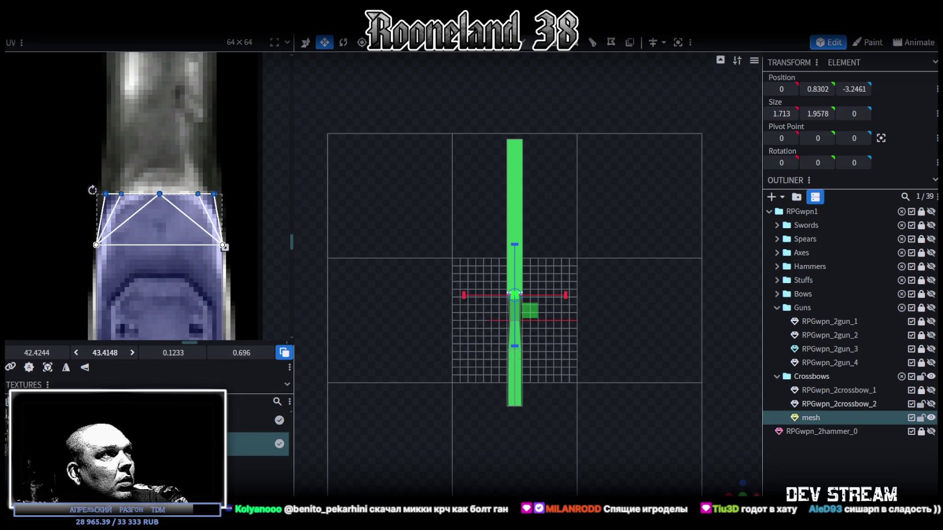
scroll(413, 346, "up", 2)
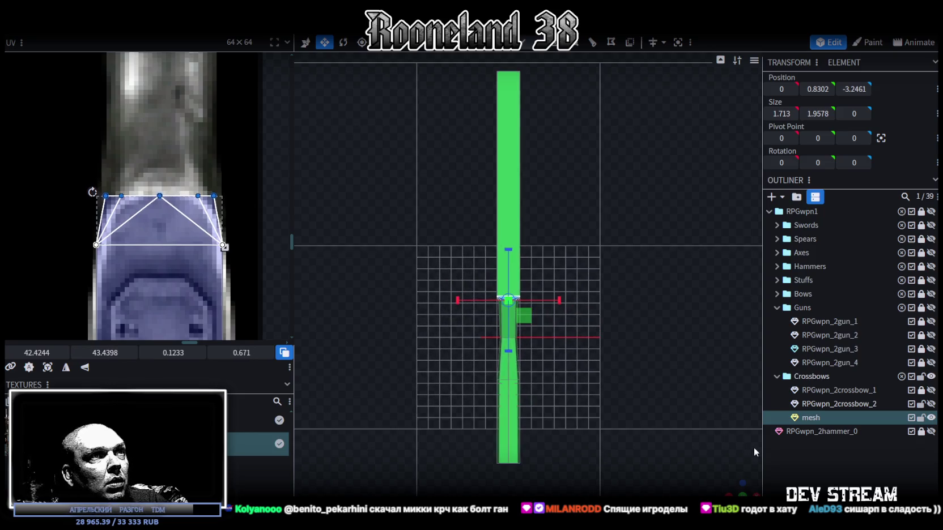
mouse_move(739, 491)
left_mouse_down()
mouse_move(513, 342)
mouse_move(720, 400)
left_mouse_up()
mouse_move(538, 316)
left_mouse_down()
mouse_move(567, 356)
mouse_move(749, 492)
left_mouse_up()
Project the long side's UV from side view and rotate it 90° upright onto the blade strip.
left_click(739, 494)
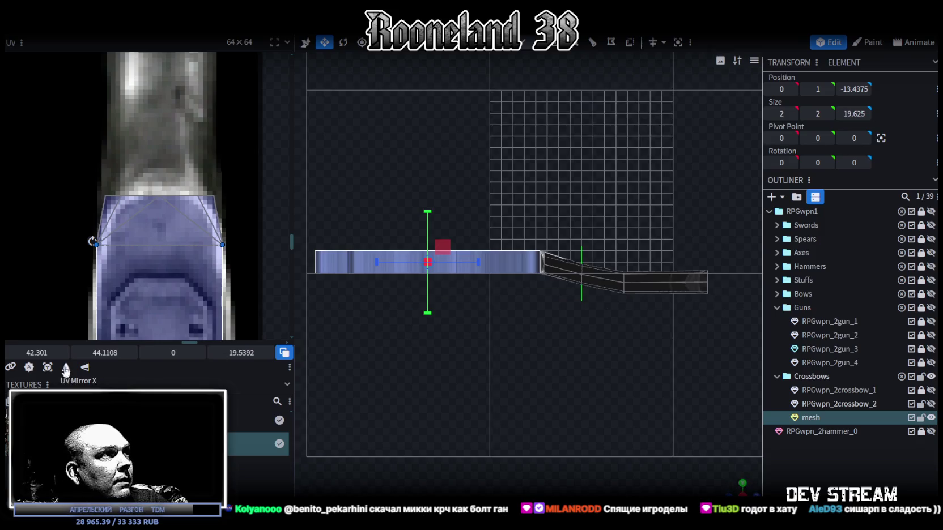
left_click(47, 367)
scroll(107, 237, "down", 3)
scroll(113, 238, "down", 3)
scroll(121, 238, "up", 2)
left_click_drag(155, 139, 198, 214)
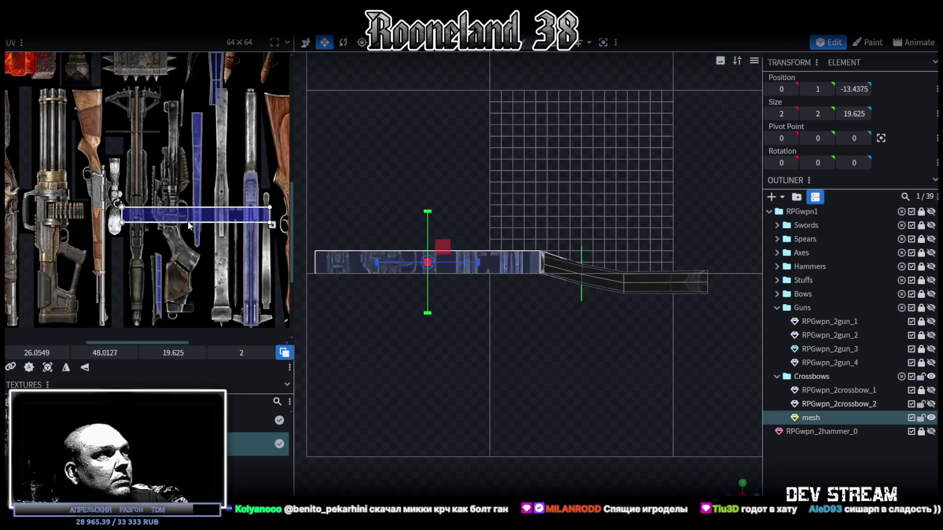
right_click(197, 213)
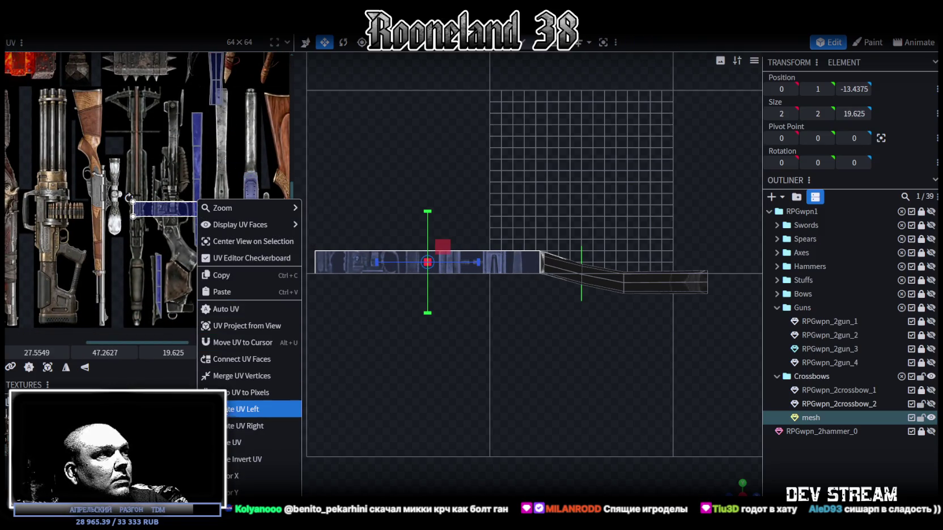
left_click(244, 410)
left_click_drag(204, 149, 221, 189)
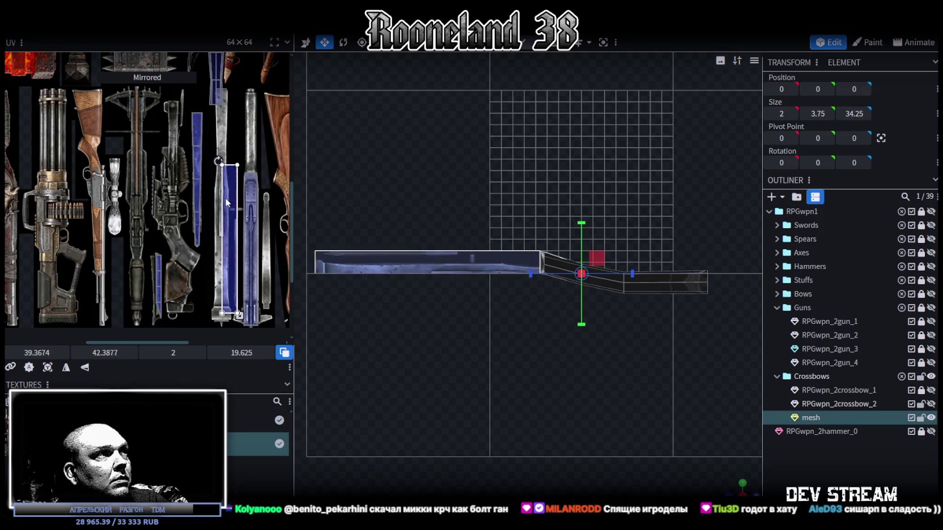
Nudge the upright UV strip into position on the metal blade texture.
scroll(221, 190, "up", 3)
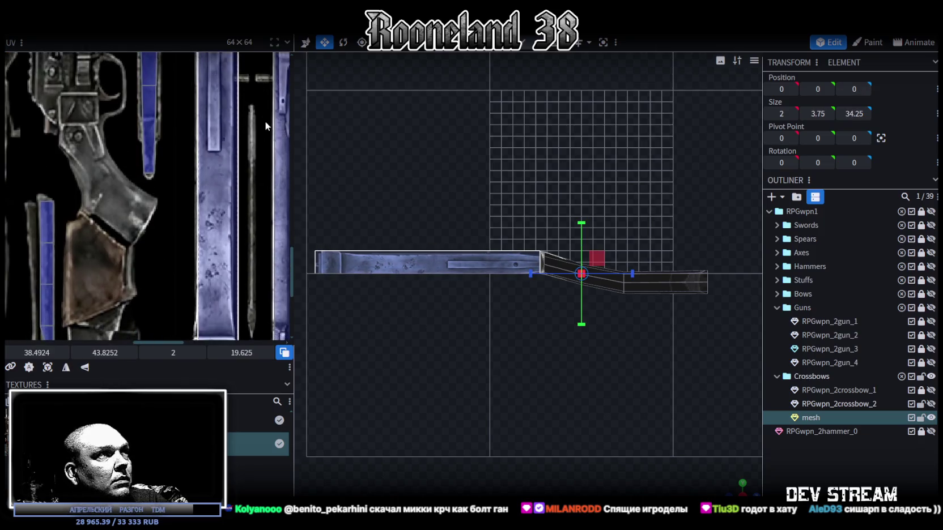
scroll(265, 121, "down", 2)
left_click_drag(246, 254, 246, 252)
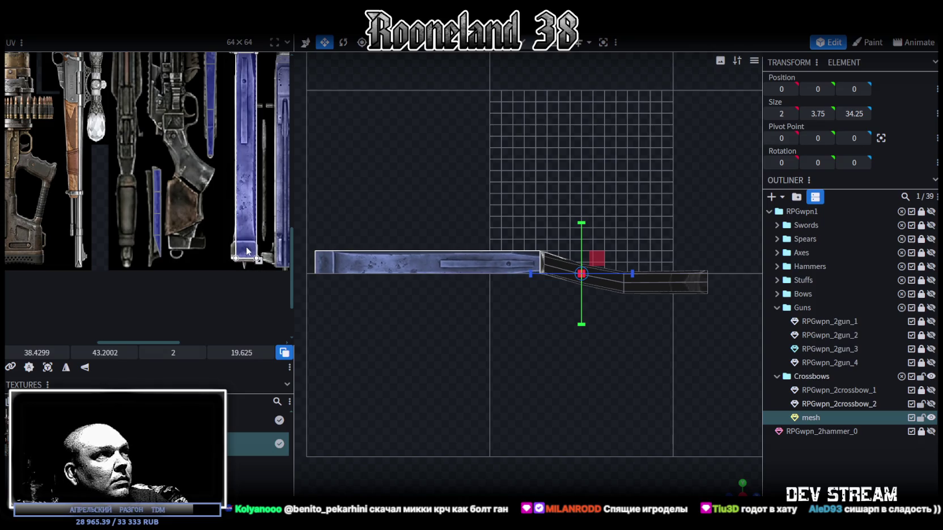
scroll(246, 152, "up", 3)
scroll(194, 182, "up", 2)
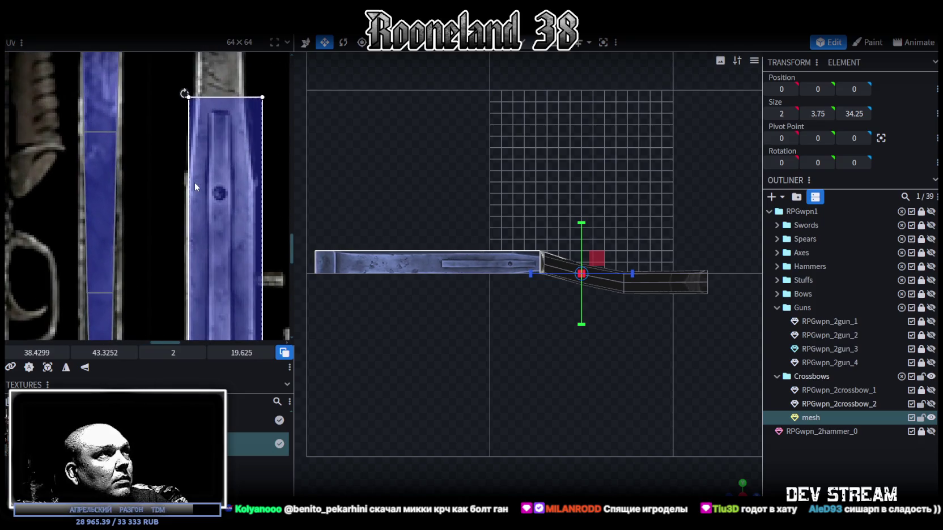
scroll(195, 182, "down", 1)
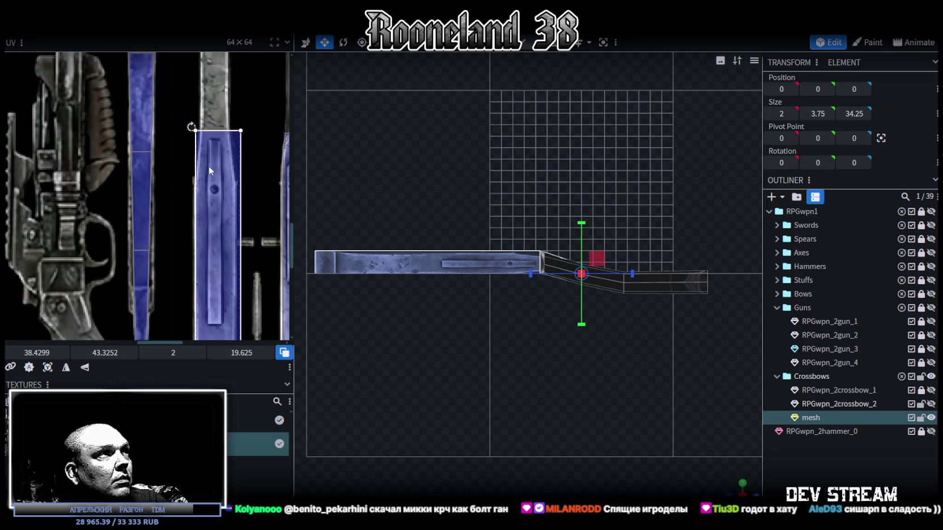
scroll(212, 151, "down", 3)
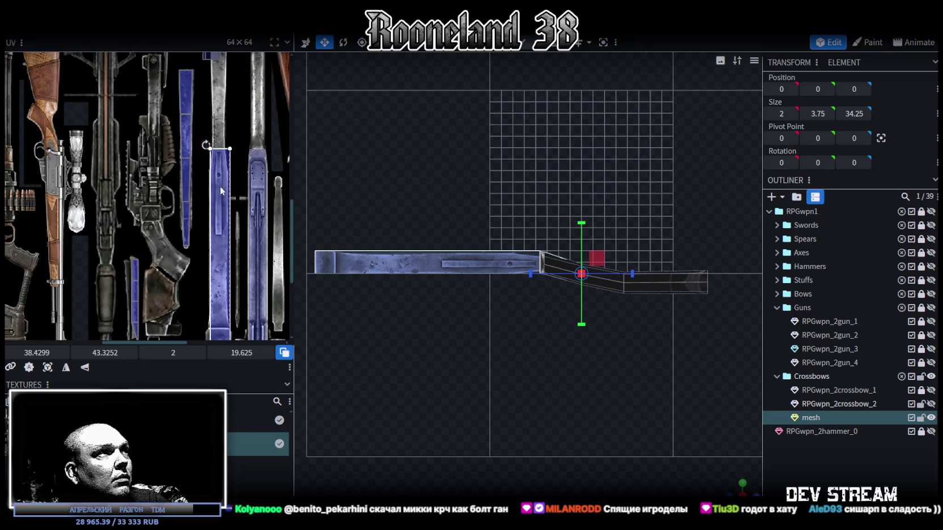
scroll(260, 257, "up", 2)
Shorten and fit the UV strip to 1.6875 × 17.6625 at 38.3737, 45.4439.
left_click_drag(253, 258, 251, 227)
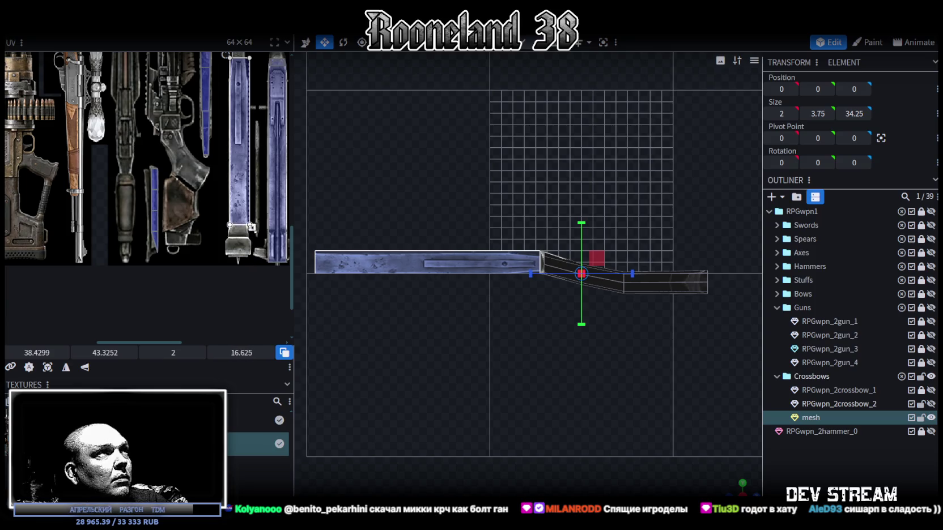
mouse_move(227, 87)
left_mouse_down()
mouse_move(227, 122)
mouse_move(219, 93)
left_mouse_up()
scroll(227, 122, "up", 3)
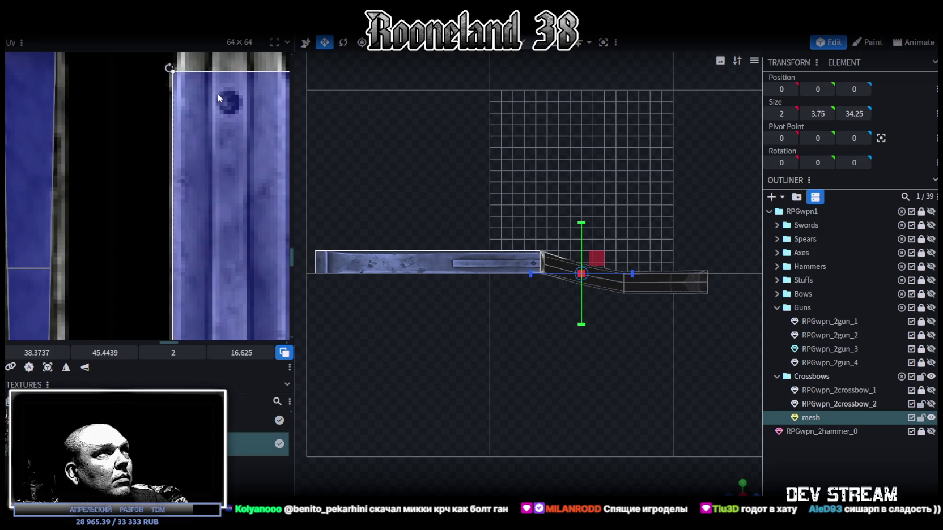
scroll(237, 120, "down", 2)
scroll(258, 256, "up", 1)
scroll(258, 256, "up", 2)
scroll(246, 209, "up", 2)
left_click_drag(246, 209, 235, 234)
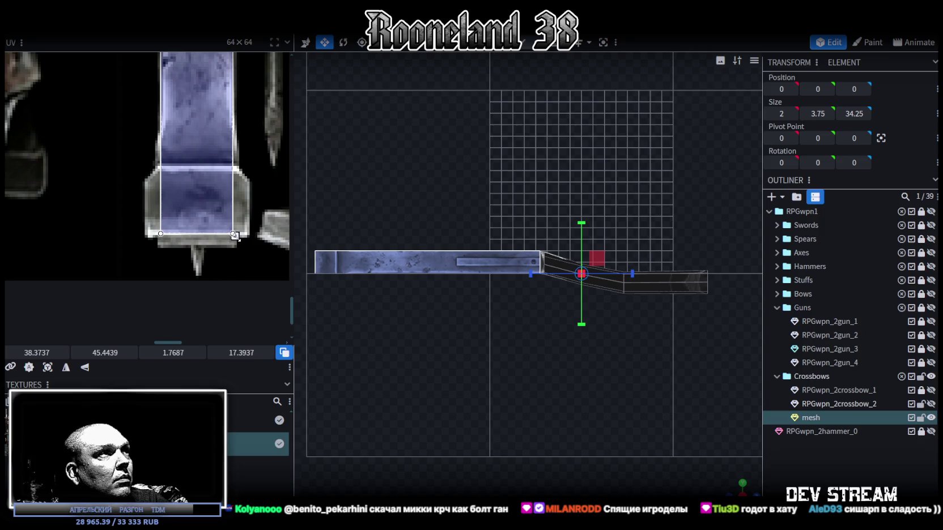
left_click_drag(235, 238, 230, 246)
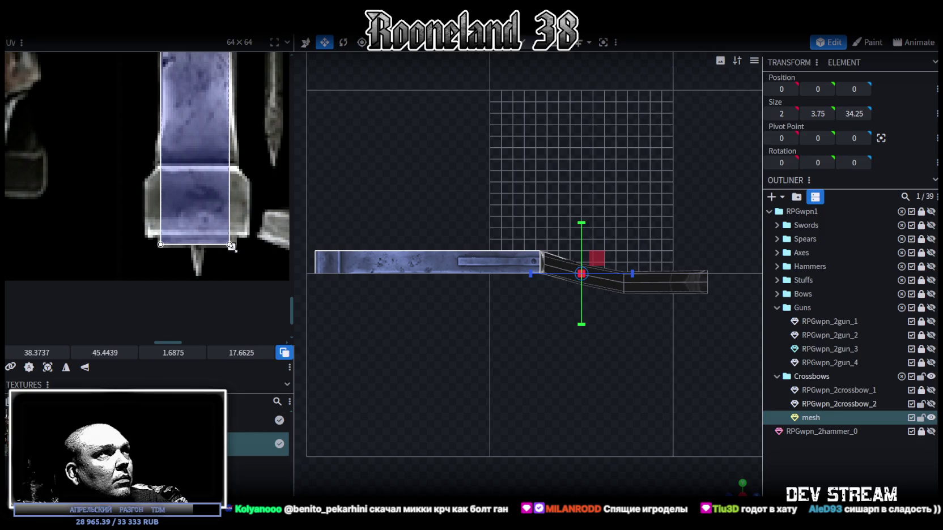
left_click_drag(743, 486, 623, 430)
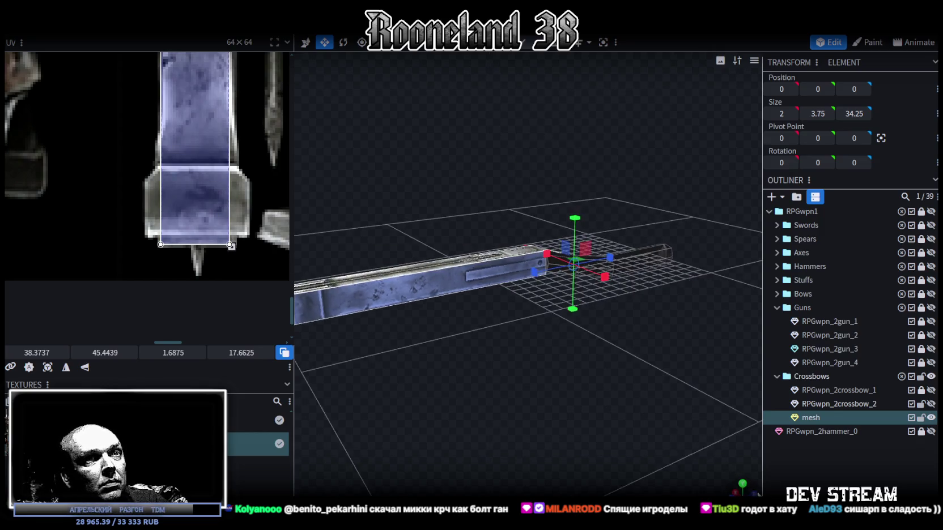
Reselect the stock mesh and orbit to view its textured faces.
left_click(499, 386)
scroll(518, 407, "up", 3)
scroll(522, 403, "up", 3)
left_click(475, 365)
mouse_move(474, 365)
left_mouse_down()
mouse_move(500, 407)
mouse_move(419, 340)
left_mouse_up()
scroll(227, 229, "down", 3)
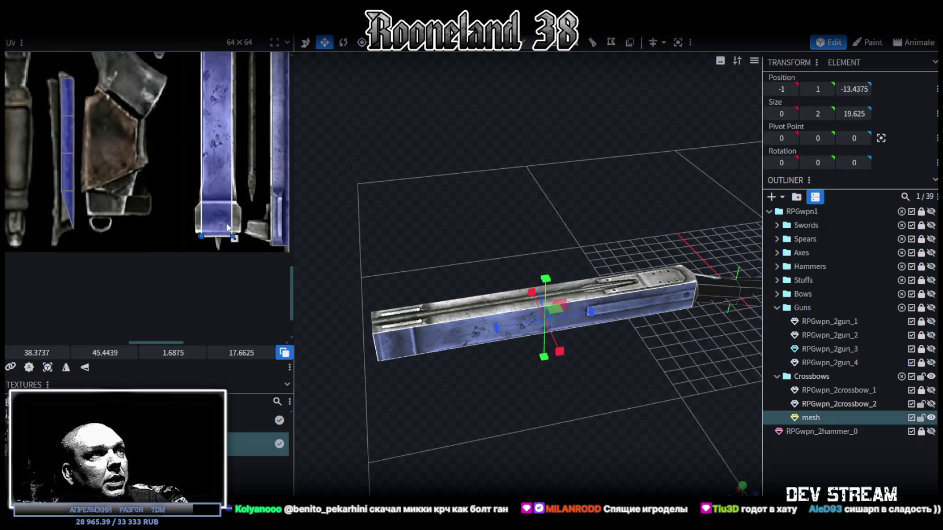
scroll(228, 242, "down", 2)
scroll(228, 243, "down", 2)
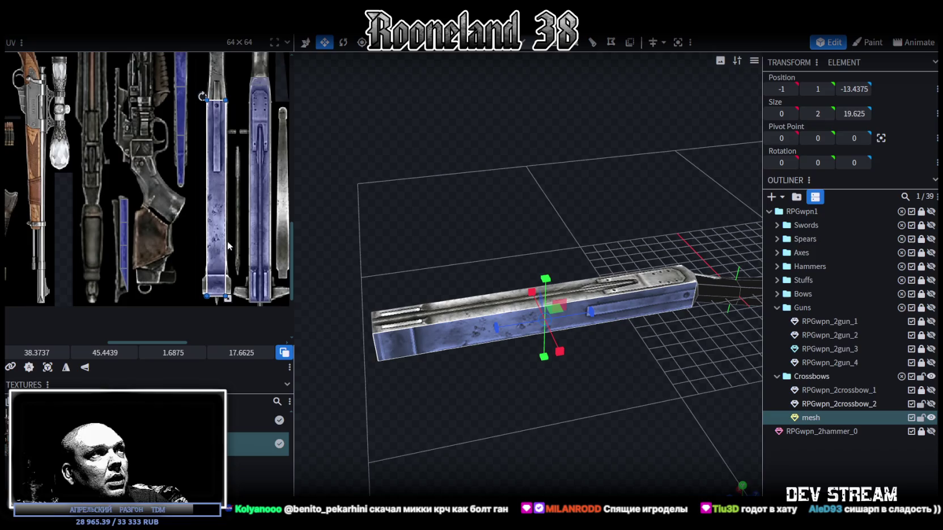
Trim the long stock face's UV to 1.6875 × 14.4125 at 38.4987, 48.7125 on the metal strip.
left_click_drag(195, 140, 221, 180)
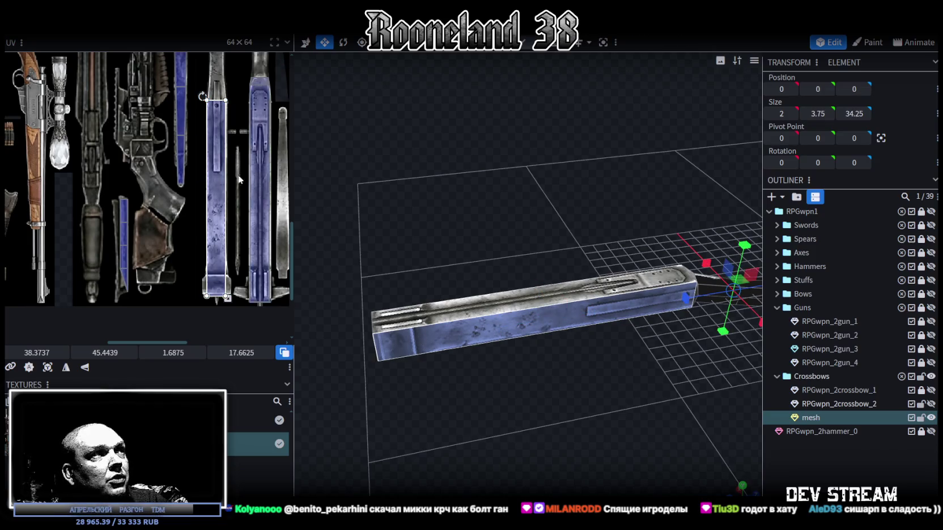
left_click_drag(227, 188, 224, 266)
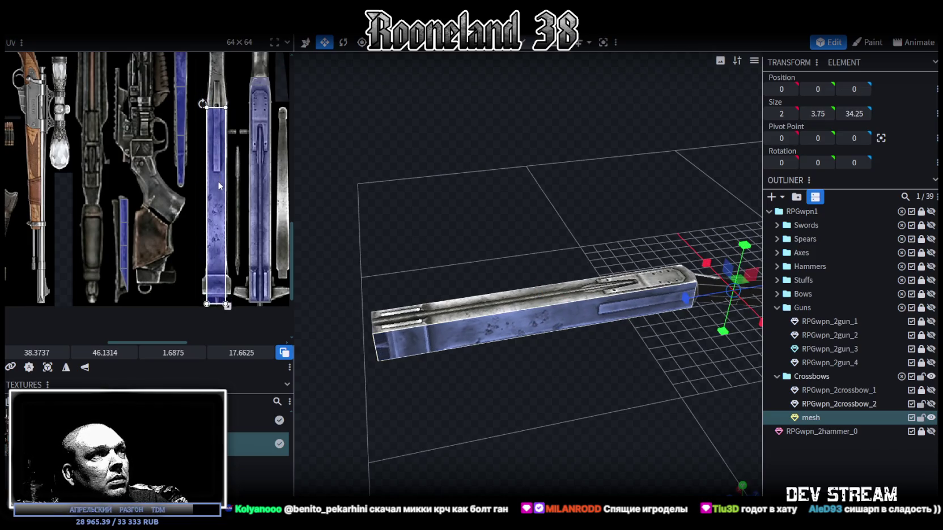
scroll(224, 266, "up", 2)
left_click_drag(226, 294, 229, 244)
mouse_move(225, 166)
left_mouse_down()
mouse_move(228, 201)
mouse_move(219, 186)
left_mouse_up()
scroll(227, 202, "down", 2)
scroll(224, 187, "down", 2)
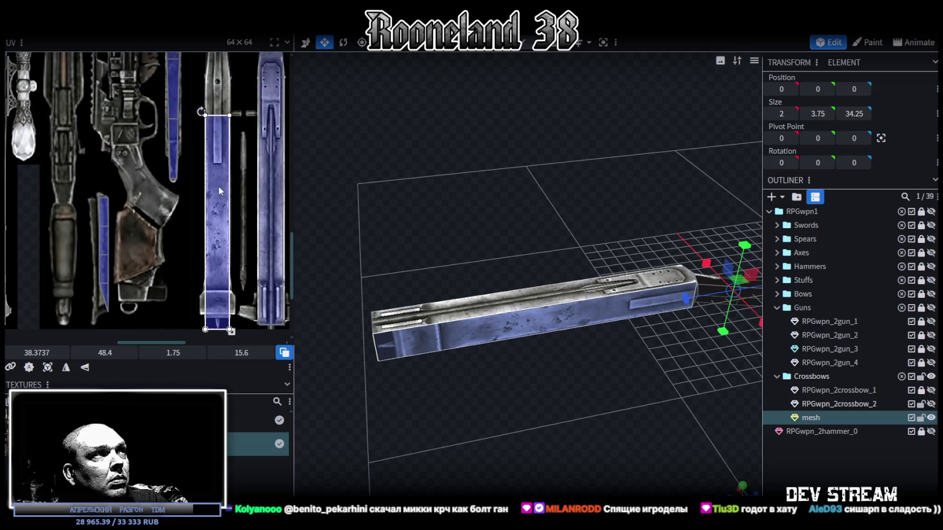
left_click_drag(229, 330, 230, 315)
left_click_drag(215, 238, 216, 243)
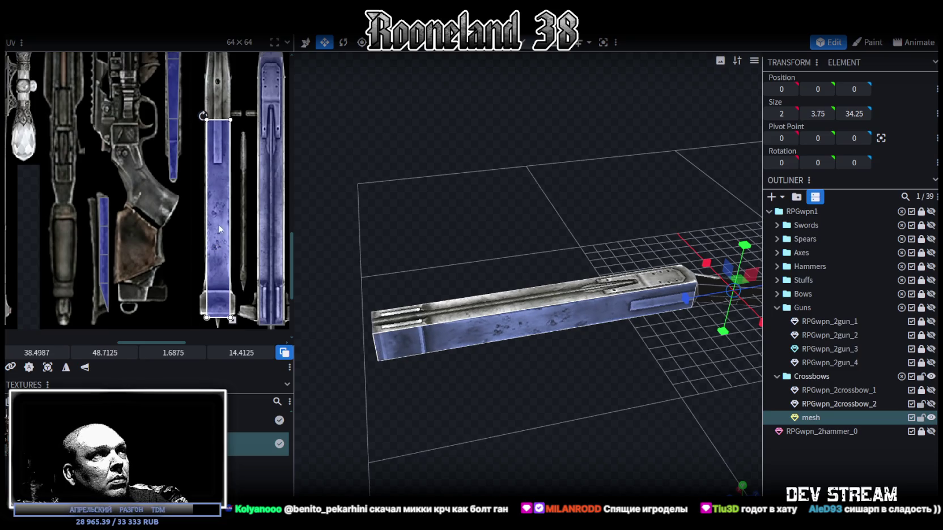
Orbit side-on to the stock and switch Selection Mode to Edge.
mouse_move(443, 284)
left_mouse_down()
mouse_move(500, 361)
mouse_move(527, 155)
left_mouse_up()
scroll(524, 362, "up", 3)
left_click(508, 49)
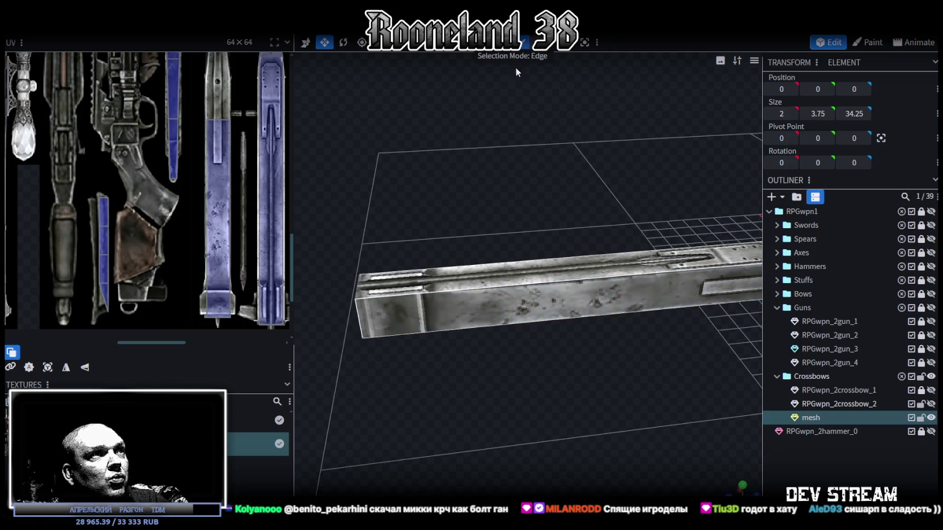
Add a loop cut along the stock bar, sliding it close to the rear end.
left_click(443, 292)
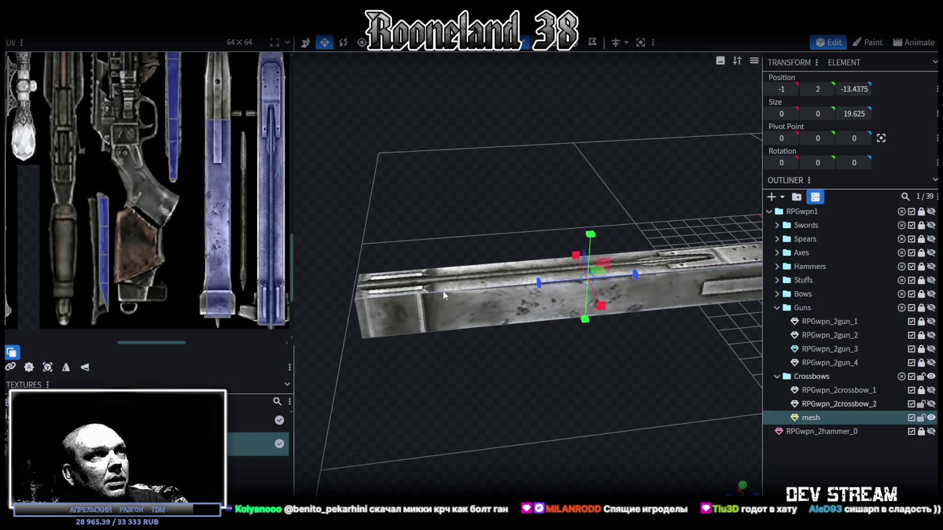
left_click(572, 49)
left_click(514, 489)
left_click(514, 490)
left_click(514, 490)
left_click(514, 490)
left_click(513, 490)
left_click(513, 489)
left_click(513, 490)
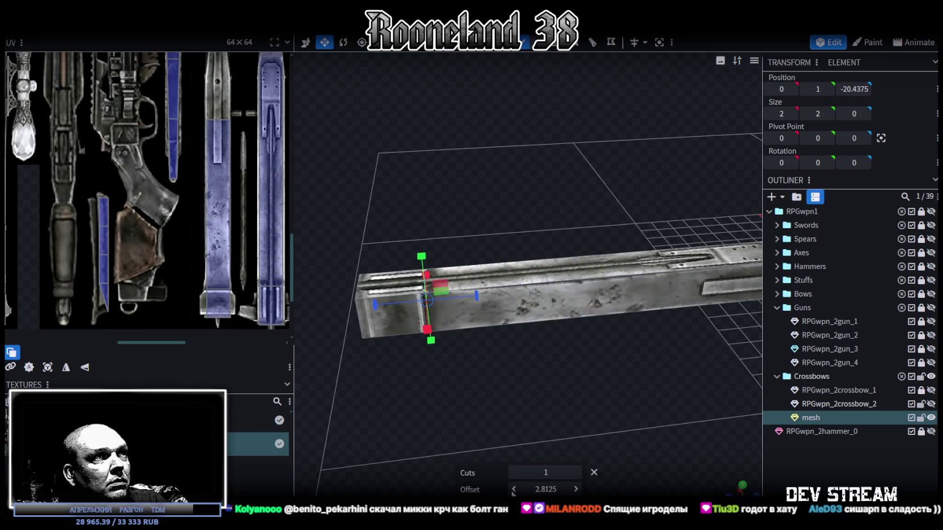
scroll(483, 386, "up", 5)
scroll(483, 387, "up", 2)
scroll(527, 386, "up", 2)
scroll(522, 403, "up", 1)
scroll(533, 401, "up", 2)
left_click_drag(577, 489, 579, 489)
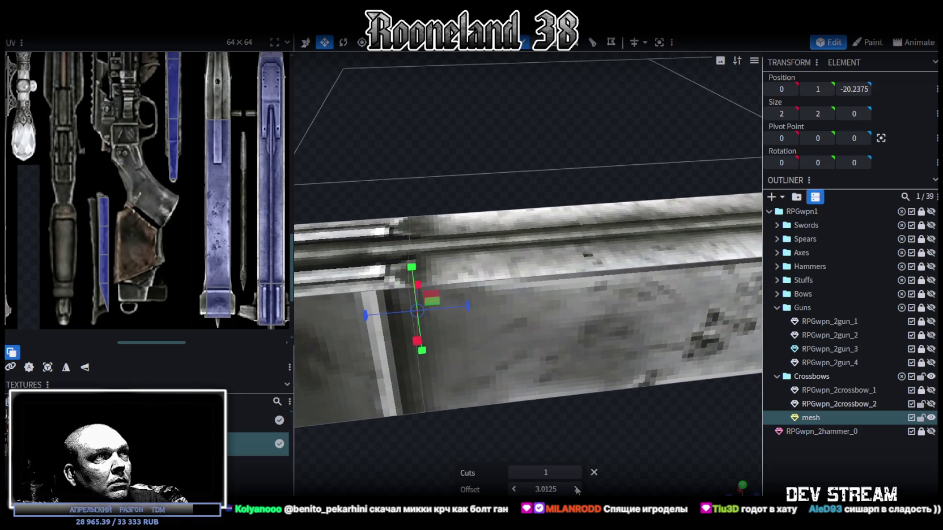
scroll(407, 407, "down", 1)
scroll(434, 381, "down", 2)
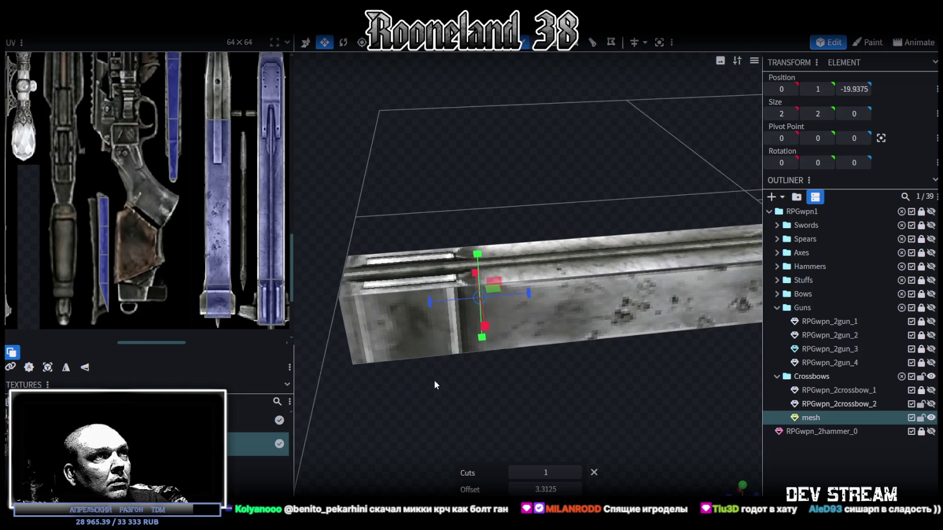
Add a second loop cut near the rear end at offset 2.8563.
left_click(445, 292)
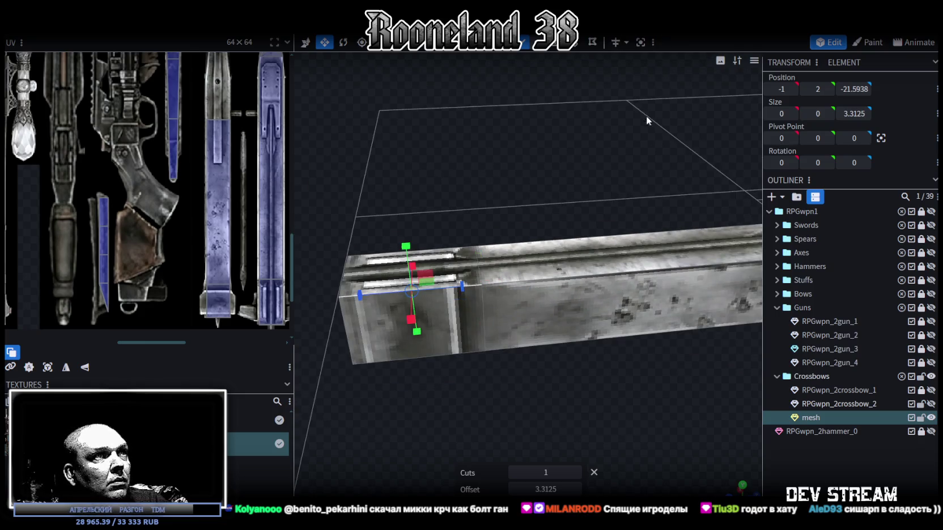
left_click(592, 42)
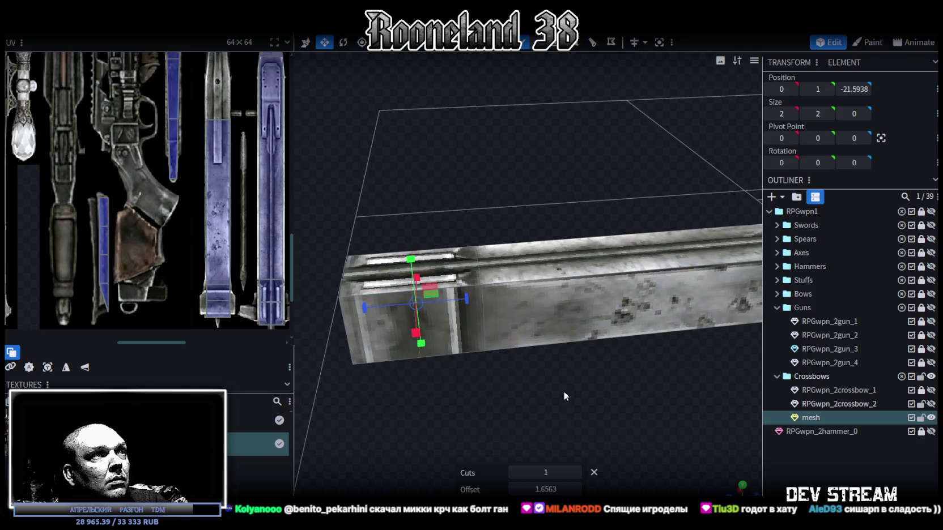
left_click(514, 489)
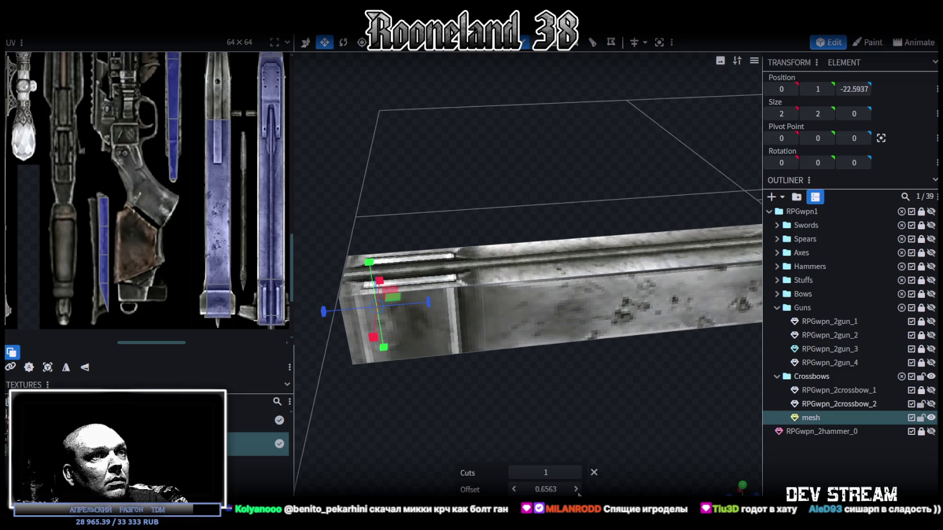
left_click(575, 489)
left_click(575, 489)
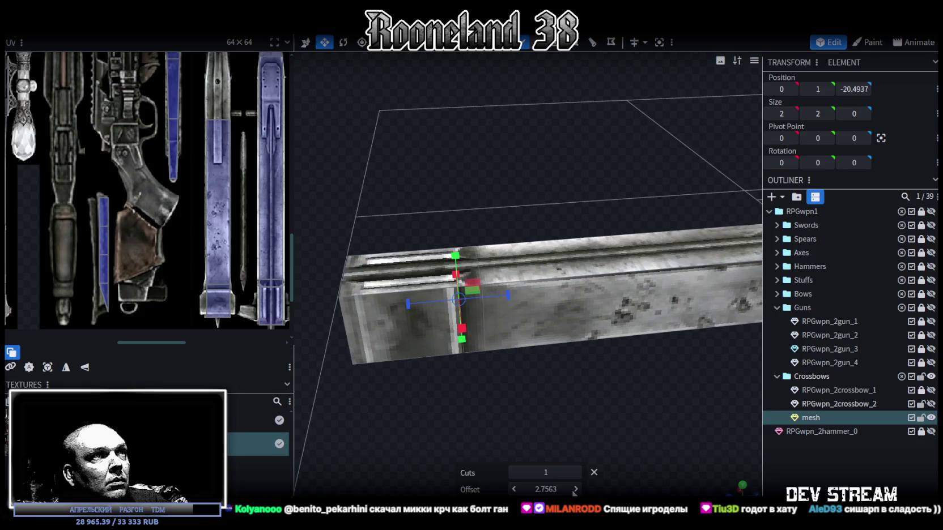
Raise the end section's top face by 0.25 on Y.
left_click_drag(544, 417, 548, 51)
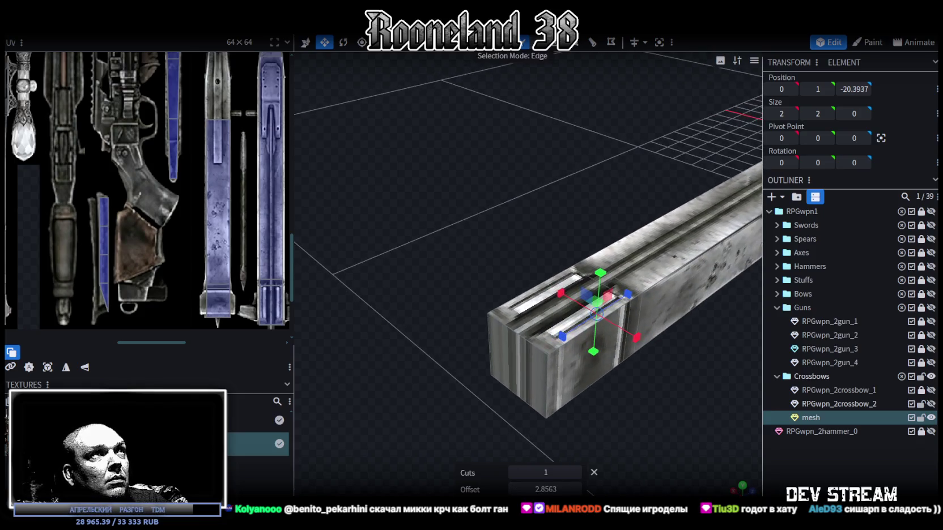
left_click(536, 306)
mouse_move(531, 218)
left_mouse_down()
mouse_move(477, 171)
mouse_move(437, 180)
left_mouse_up()
left_click_drag(492, 429, 486, 306)
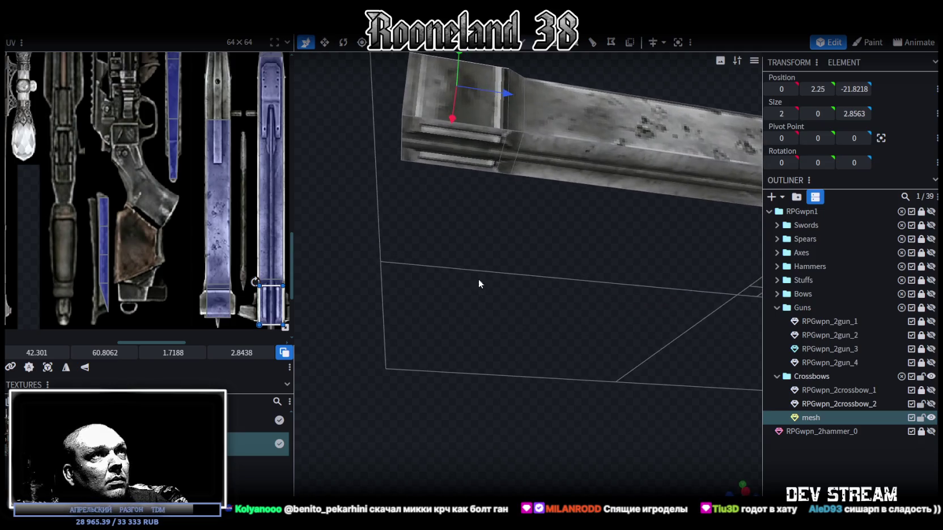
Lower the end section's bottom face by 0.25.
left_click(449, 154)
left_click_drag(455, 108, 453, 115)
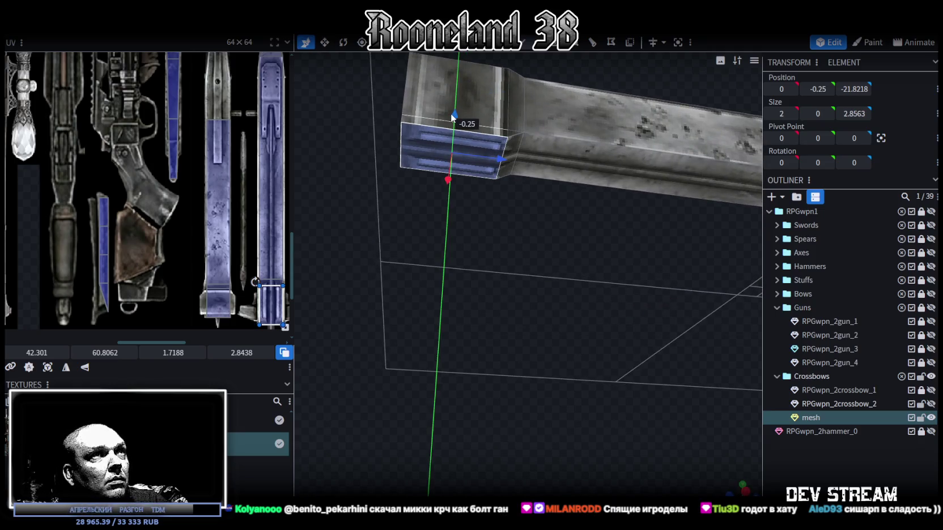
mouse_move(501, 322)
left_mouse_down()
mouse_move(576, 402)
mouse_move(562, 337)
left_mouse_up()
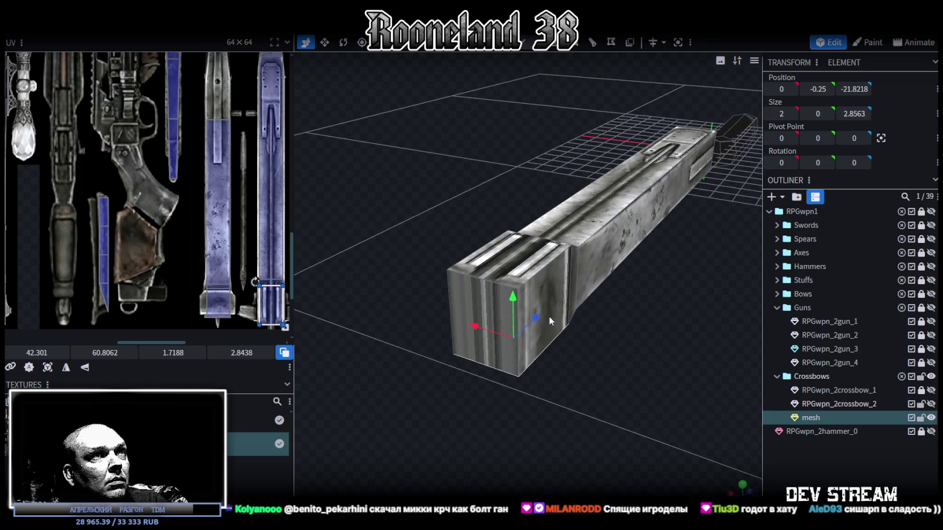
Widen the rear end face to 3.5, extrude it, and stretch the flared end's height to 3.5.
left_click(493, 316)
mouse_move(526, 337)
left_mouse_down()
mouse_move(561, 350)
mouse_move(523, 430)
mouse_move(453, 427)
mouse_move(427, 450)
mouse_move(450, 451)
mouse_move(473, 337)
left_mouse_up()
key("e")
left_click_drag(525, 415, 692, 339)
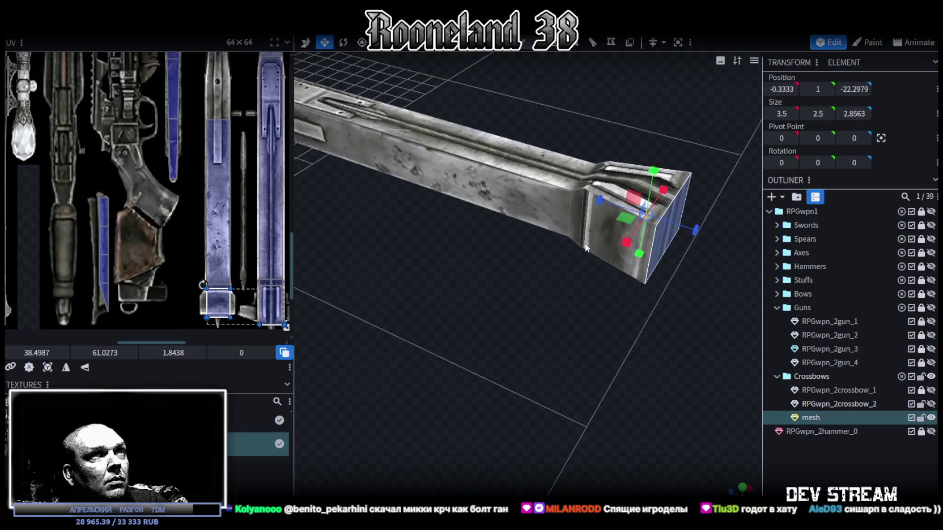
mouse_move(585, 248)
left_mouse_down()
mouse_move(612, 349)
mouse_move(669, 340)
mouse_move(544, 451)
mouse_move(445, 403)
mouse_move(486, 333)
mouse_move(507, 362)
mouse_move(468, 358)
mouse_move(436, 236)
mouse_move(452, 252)
mouse_move(442, 211)
left_mouse_up()
left_click_drag(435, 160, 430, 150)
mouse_move(493, 295)
left_mouse_down()
mouse_move(518, 340)
mouse_move(499, 391)
left_mouse_up()
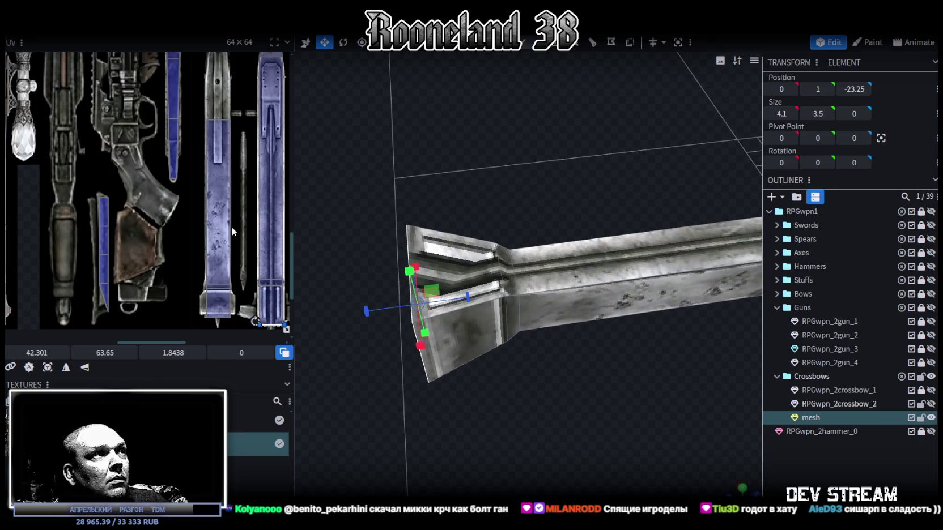
Select the flared end side's UV area and shift it slightly right.
scroll(234, 229, "up", 1)
scroll(236, 227, "up", 1)
scroll(237, 228, "up", 1)
scroll(243, 229, "up", 2)
scroll(242, 229, "up", 1)
scroll(227, 226, "up", 1)
scroll(203, 225, "up", 1)
scroll(171, 227, "up", 2)
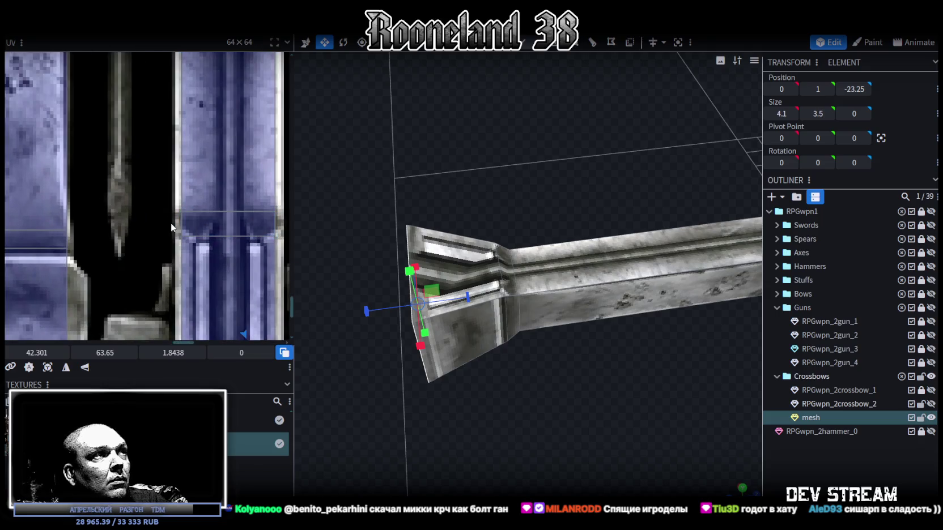
left_click_drag(171, 226, 265, 227)
scroll(202, 223, "up", 2)
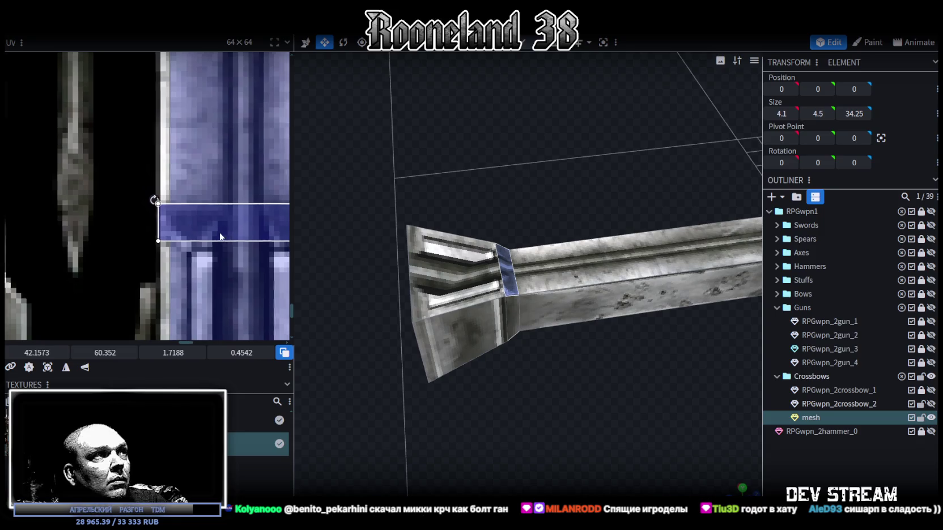
scroll(225, 241, "right", 2)
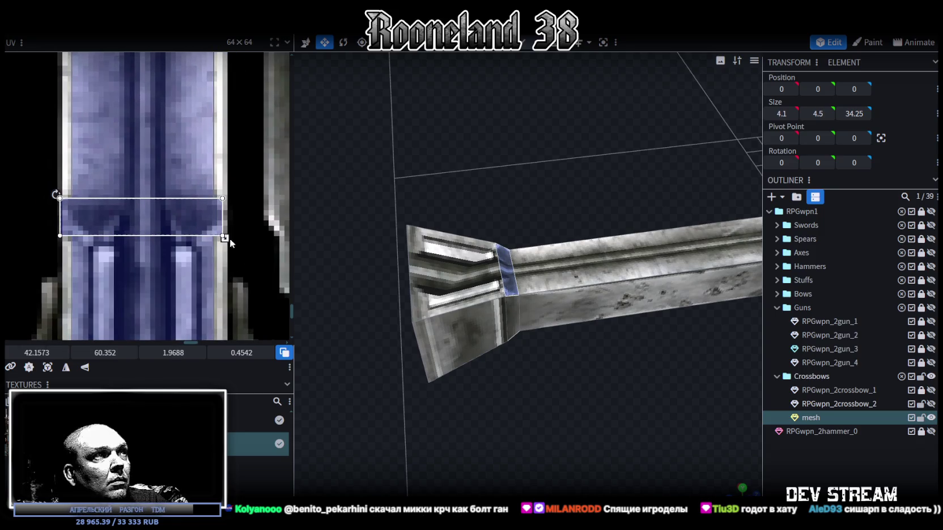
left_click_drag(101, 216, 104, 217)
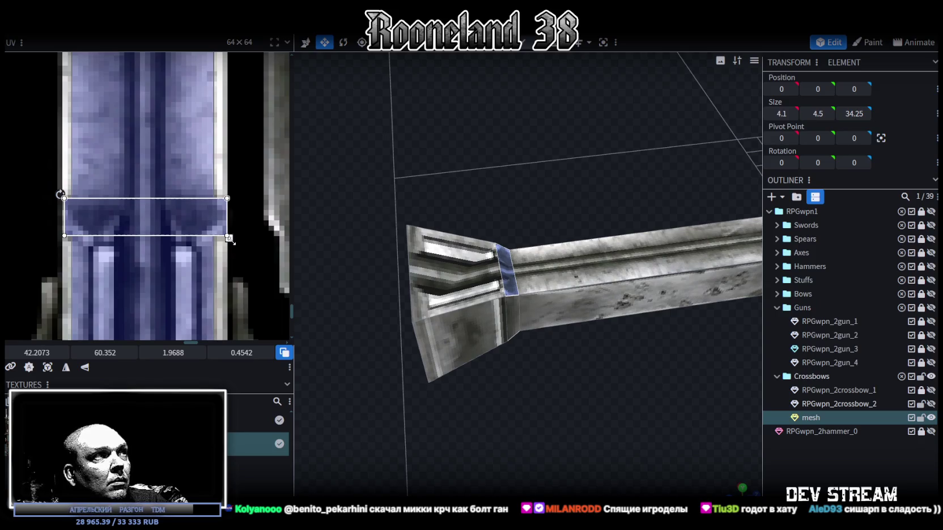
Select the butt's end-cap face and frame it in a straight top-down view.
mouse_move(572, 363)
left_mouse_down()
mouse_move(563, 379)
mouse_move(518, 368)
left_mouse_up()
left_click(414, 272)
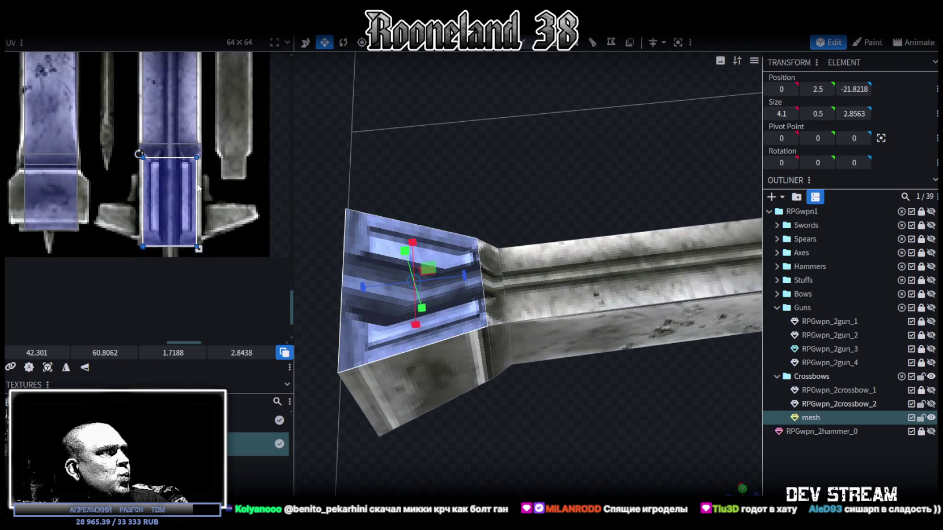
scroll(530, 389, "down", 3)
mouse_move(531, 389)
left_mouse_down()
mouse_move(631, 369)
mouse_move(582, 326)
mouse_move(583, 462)
mouse_move(543, 397)
left_mouse_up()
left_click(591, 334)
left_click(527, 373)
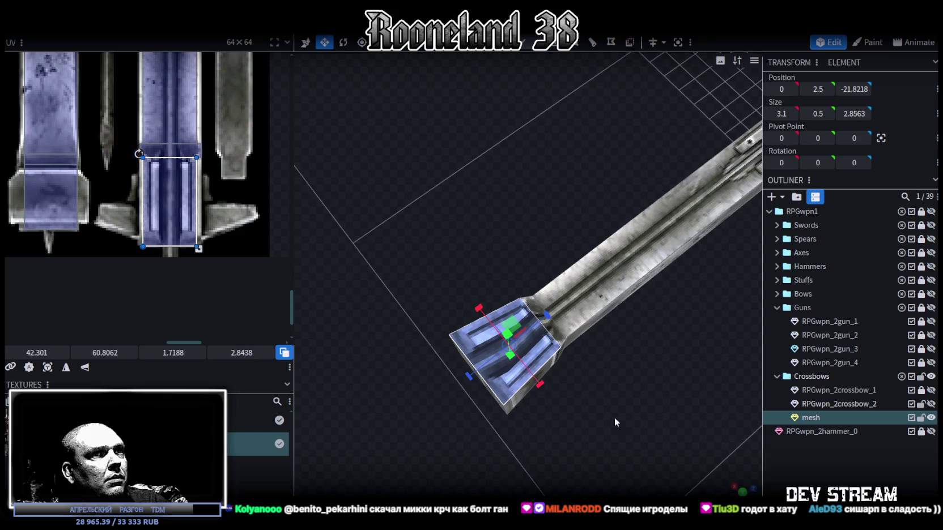
left_click_drag(603, 412, 719, 475)
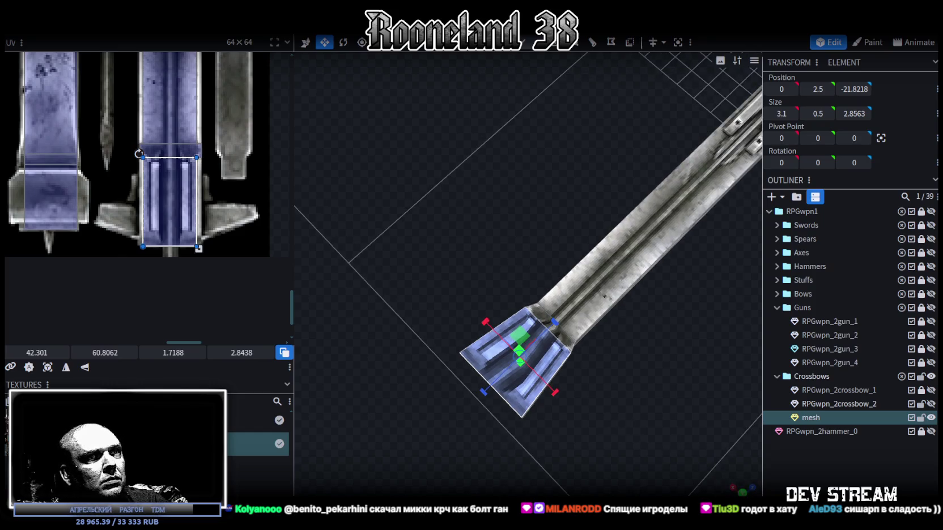
left_click(742, 492)
scroll(542, 287, "up", 3)
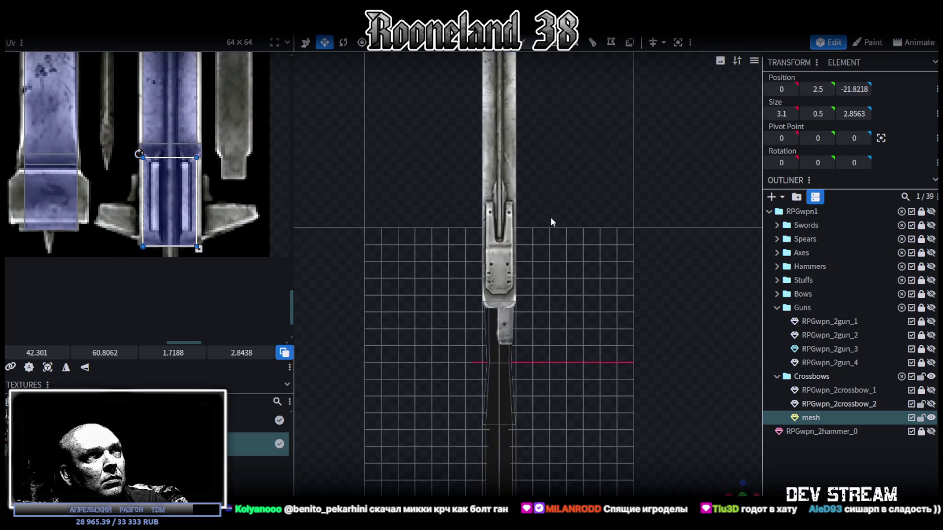
right_click_drag(544, 221, 589, 466)
left_click_drag(512, 306, 513, 312)
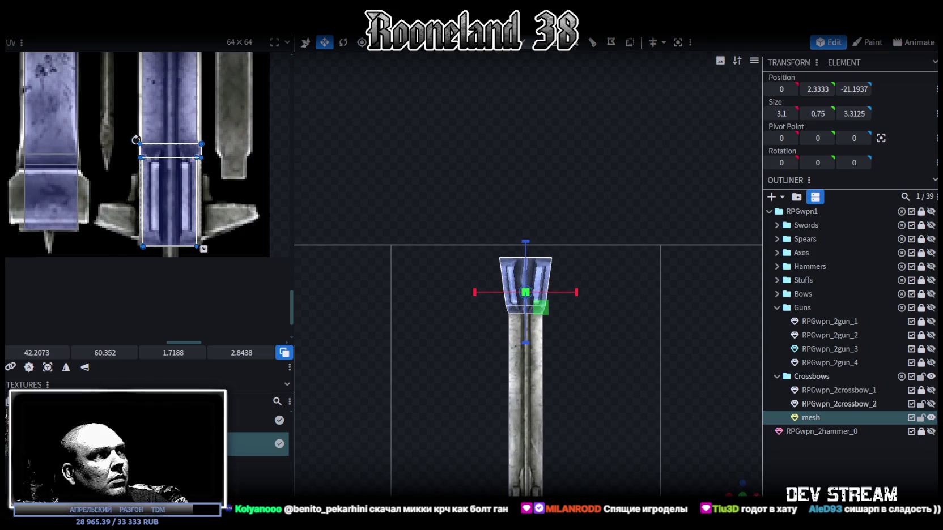
Project the end-cap UV from view, mirror it, and scale it onto the blue blade guard.
left_click(48, 367)
scroll(130, 183, "down", 2)
scroll(130, 183, "down", 2)
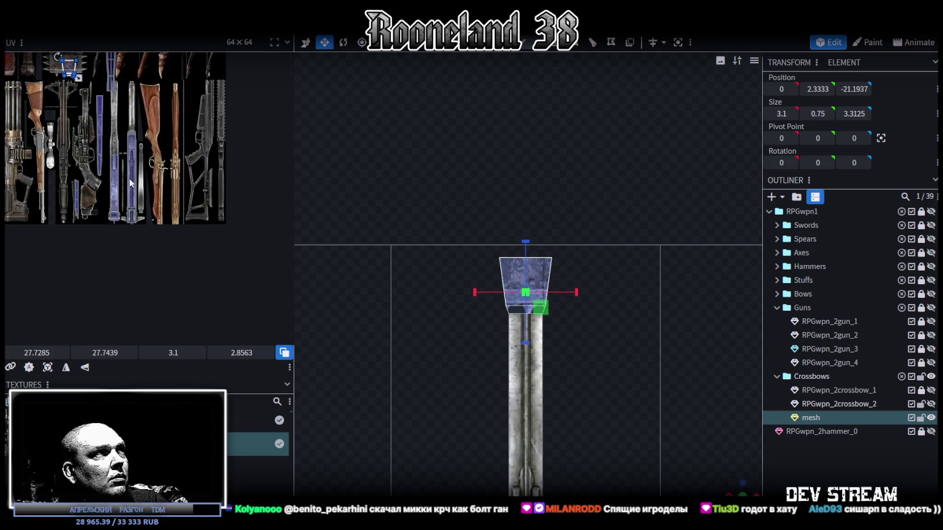
left_click_drag(68, 65, 132, 218)
scroll(97, 286, "up", 2)
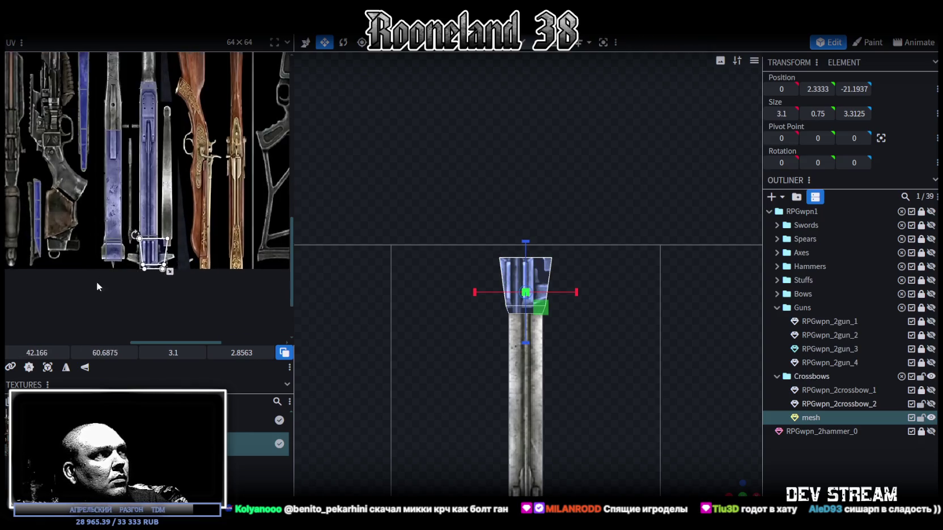
scroll(97, 286, "up", 2)
left_click(66, 367)
scroll(169, 232, "up", 2)
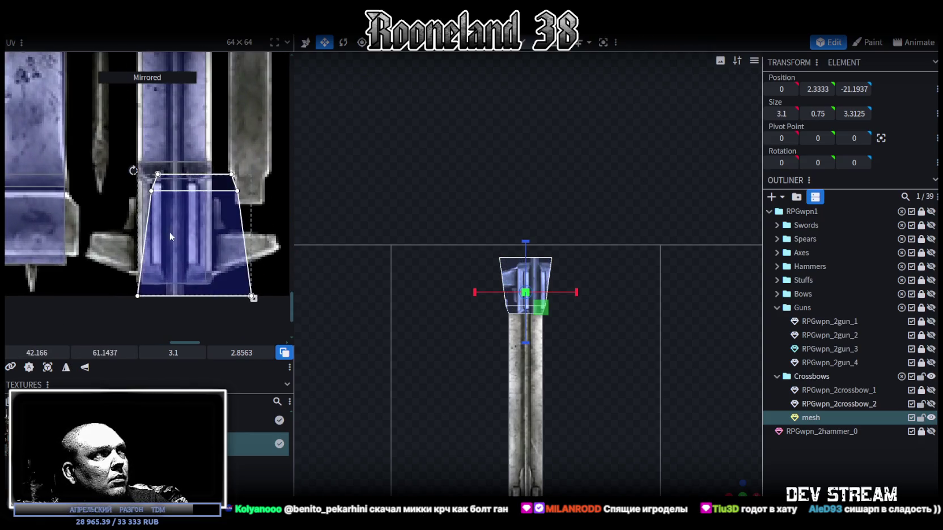
left_click_drag(169, 232, 157, 218)
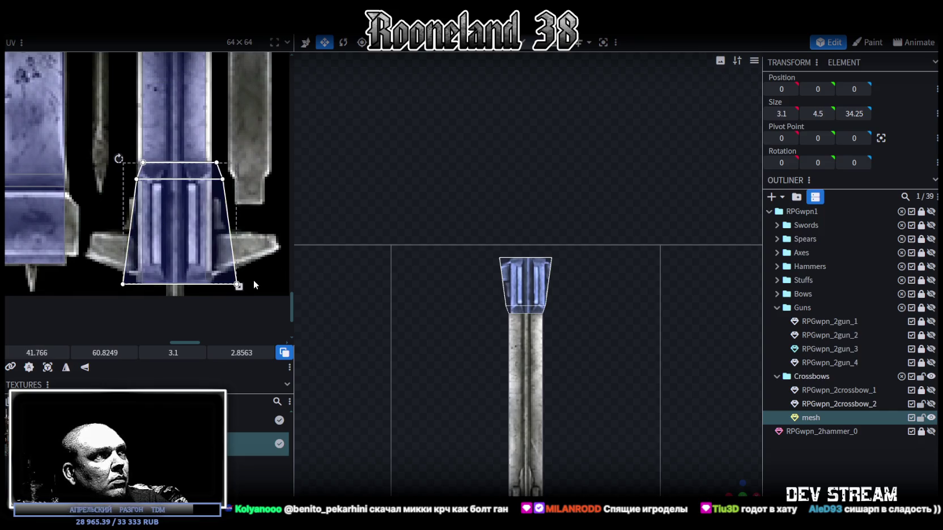
left_click_drag(239, 287, 223, 282)
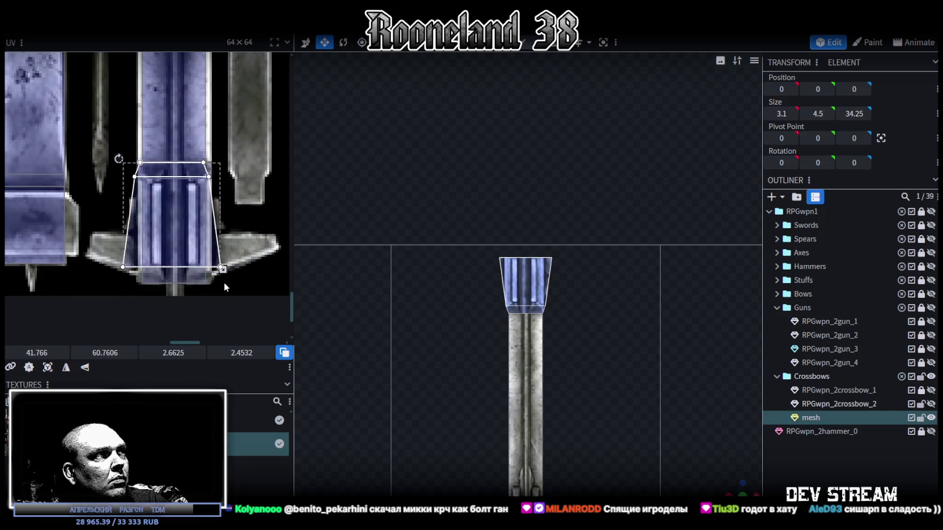
left_click_drag(183, 243, 184, 245)
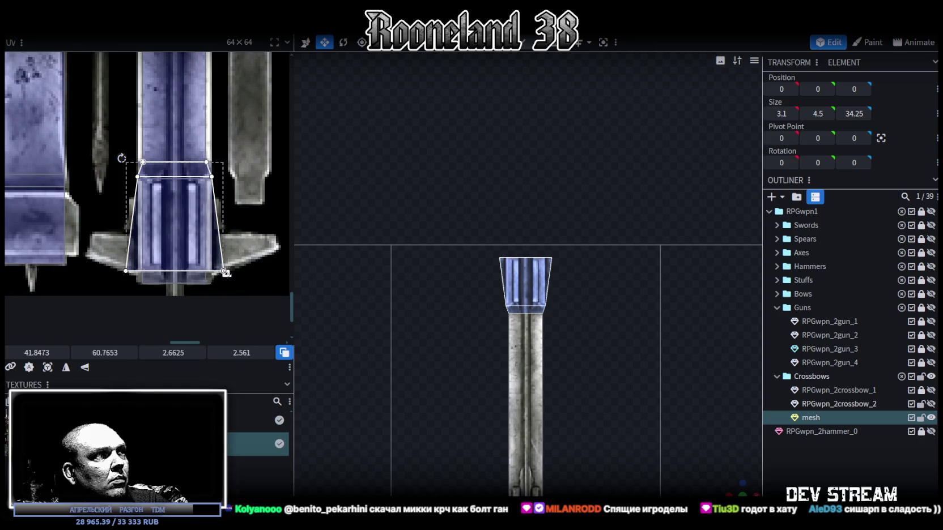
scroll(556, 351, "up", 2)
left_click(814, 466)
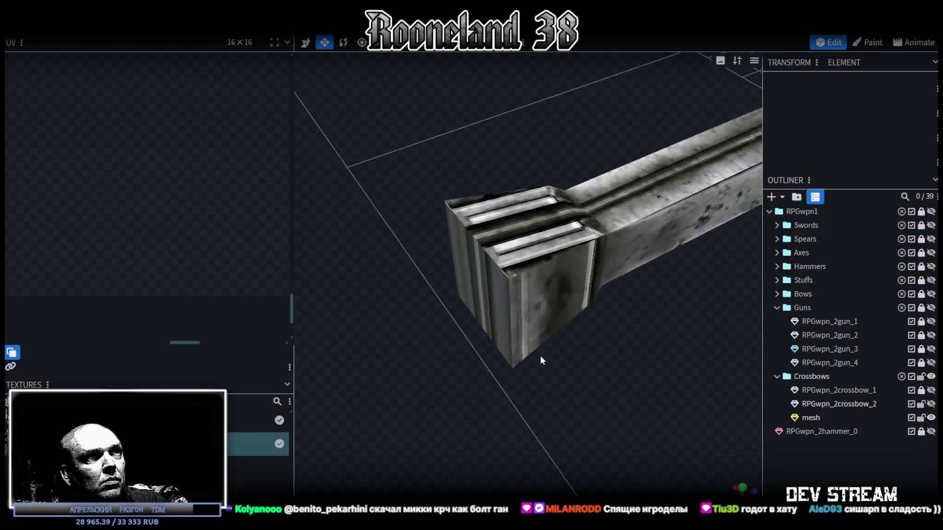
Reposition the butt's front face UV and its middle and bottom edges on the blade texture.
left_click_drag(733, 482, 540, 317)
left_click(542, 292)
left_click(541, 292)
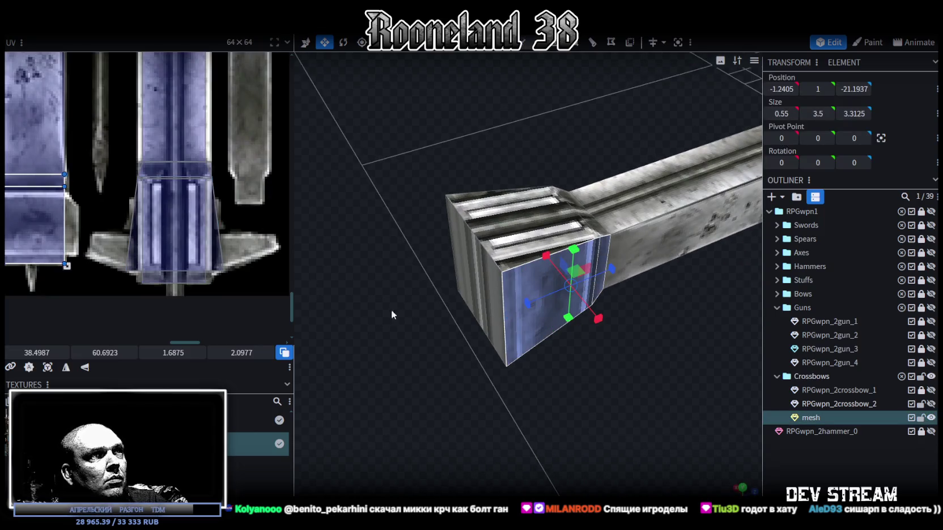
left_click_drag(391, 312, 541, 404)
left_click(498, 295)
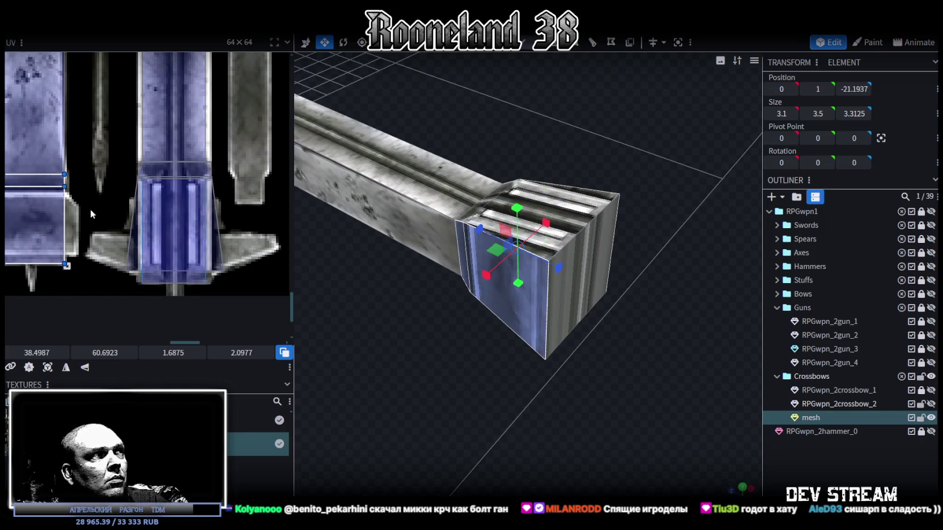
scroll(164, 231, "up", 2)
scroll(170, 218, "up", 1)
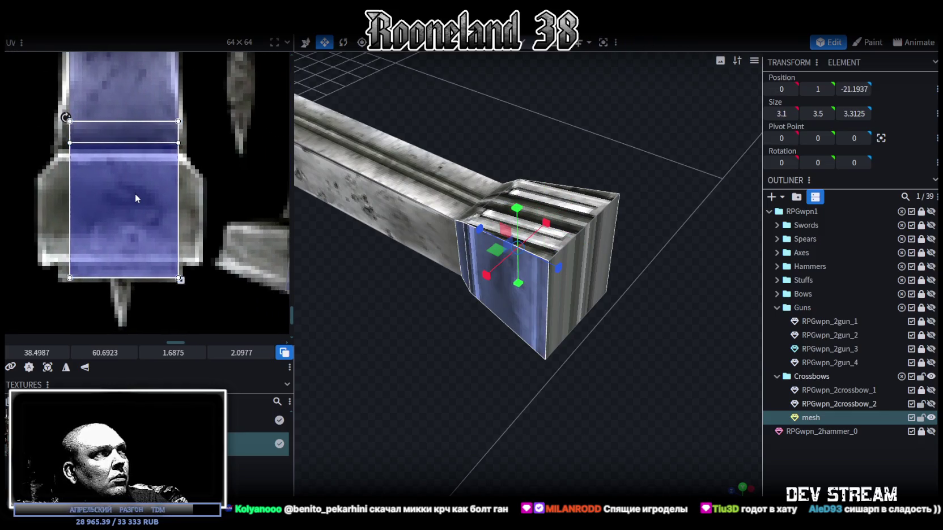
left_click_drag(136, 201, 134, 195)
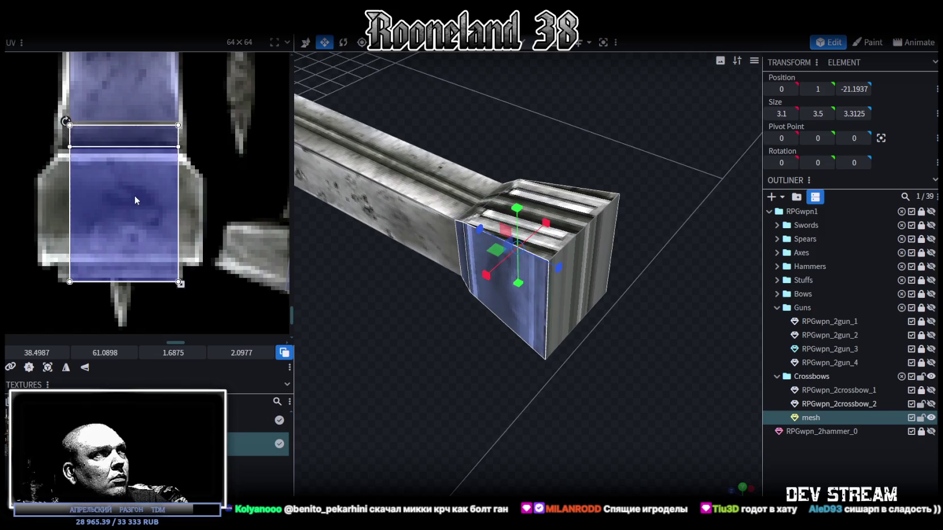
left_click_drag(47, 137, 206, 168)
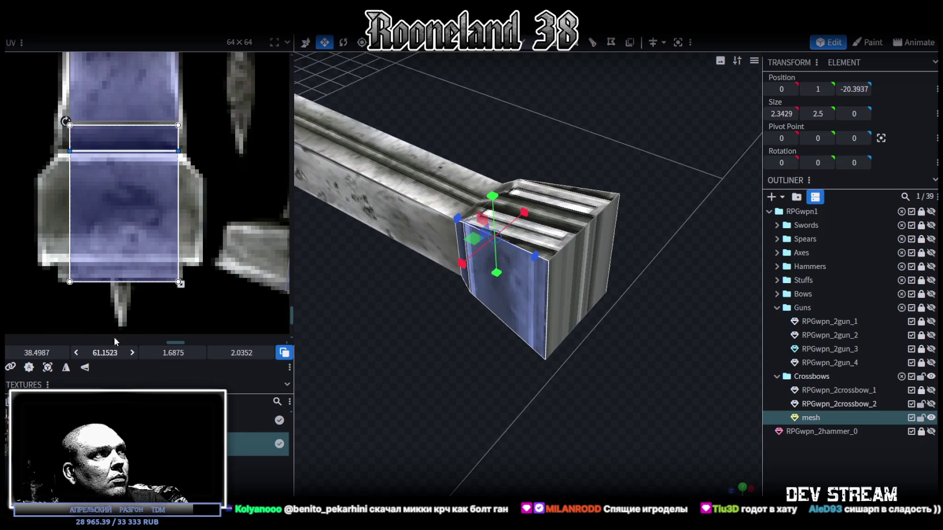
left_click_drag(52, 302, 211, 278)
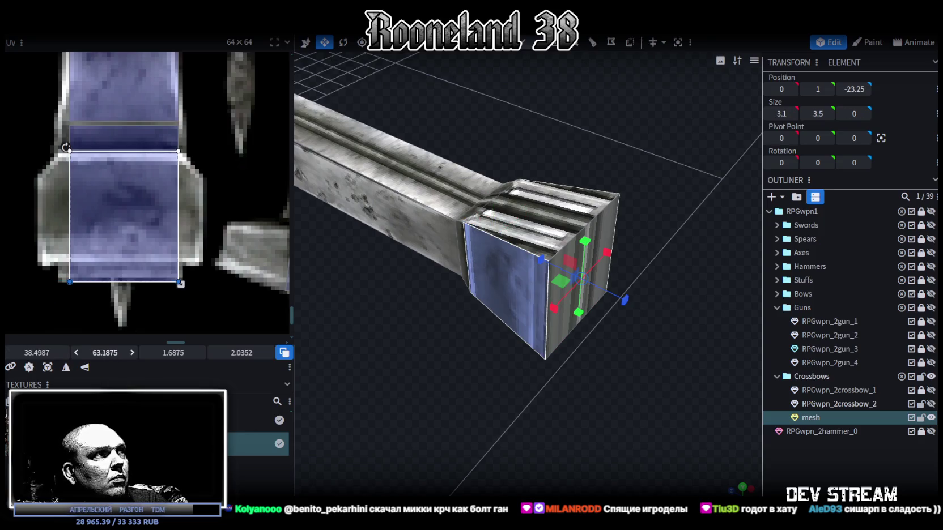
scroll(212, 202, "down", 5)
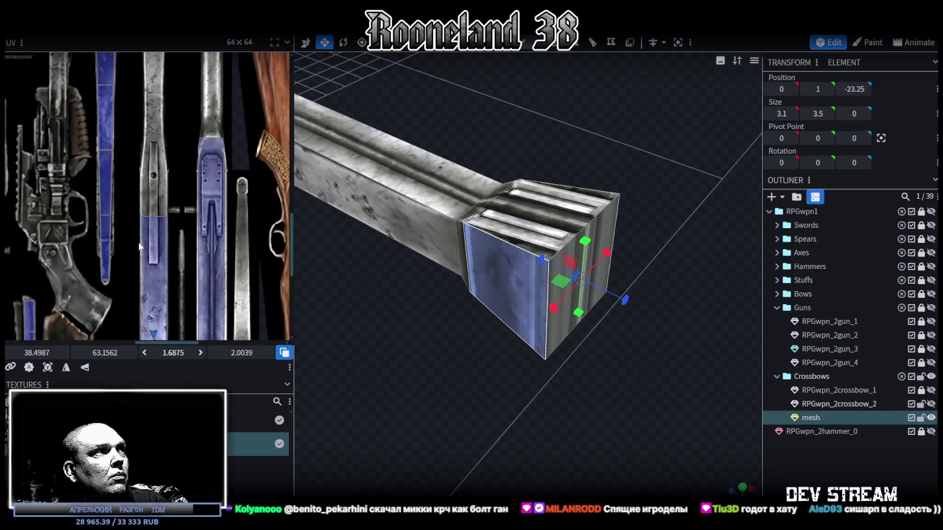
Move the long side face's UV up the blue strip to 1.6875 × 11.9798.
left_click(156, 261)
scroll(154, 216, "up", 5)
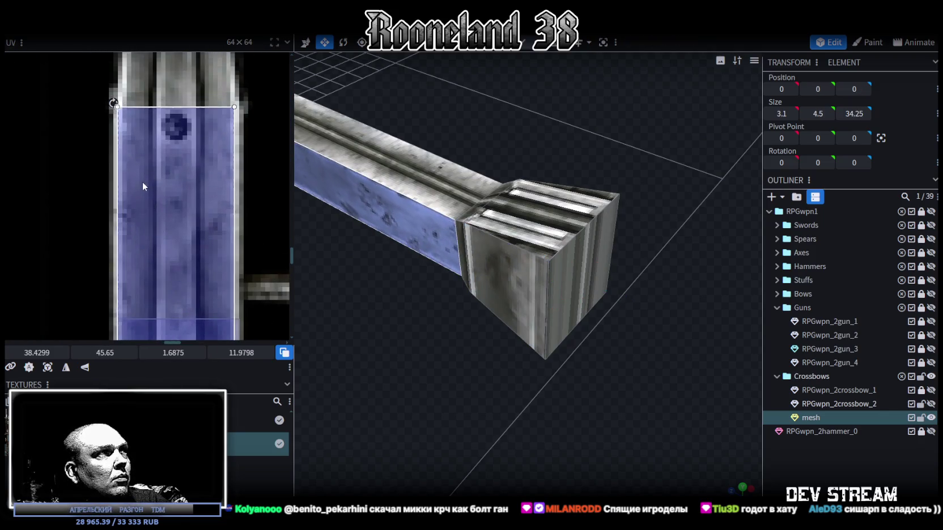
left_click_drag(140, 183, 138, 174)
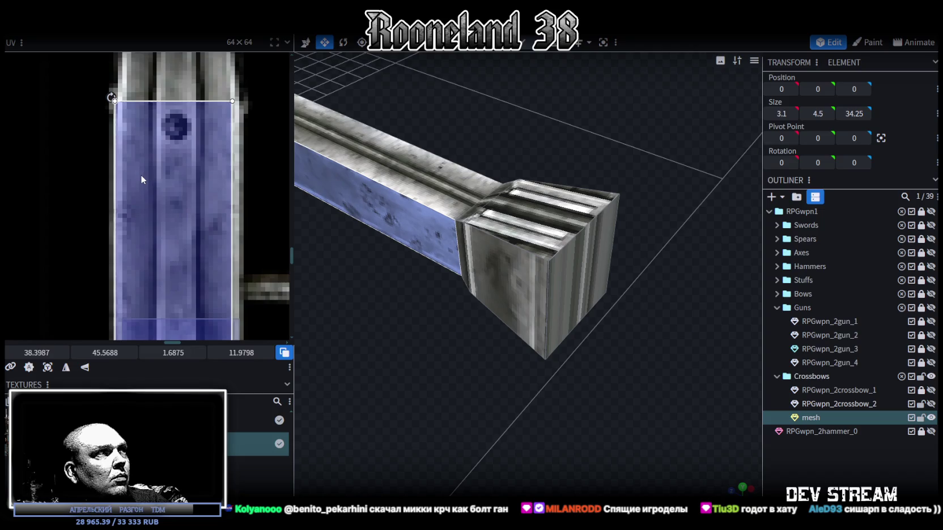
scroll(139, 176, "down", 4)
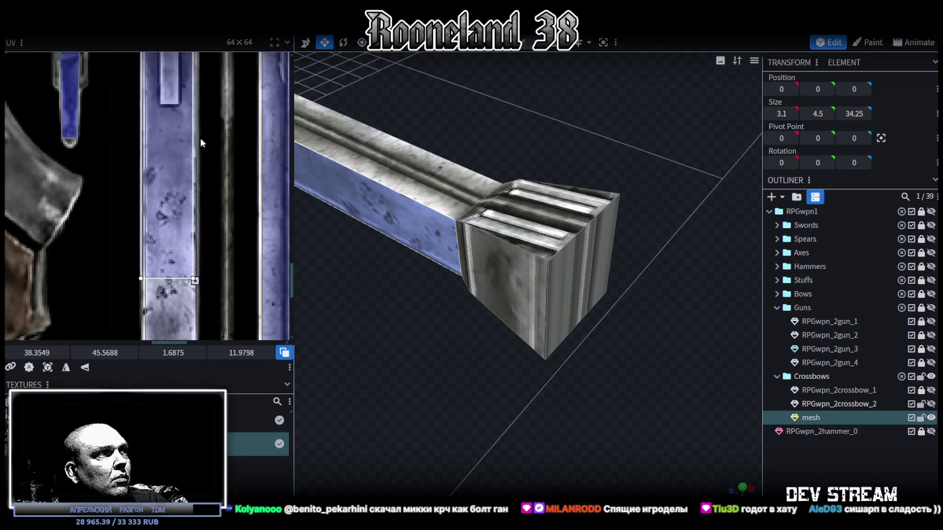
mouse_move(373, 275)
left_mouse_down()
mouse_move(498, 338)
mouse_move(442, 358)
left_mouse_up()
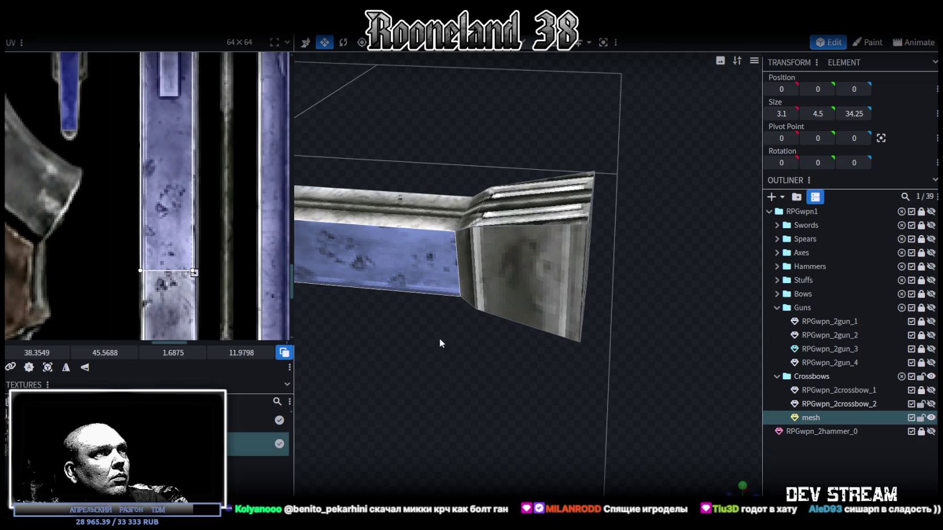
left_click_drag(494, 400, 614, 248)
Select the long side face in orthographic side view and fit its UV to 16.3125 × 2.
left_click(614, 248)
left_click_drag(609, 345, 447, 350)
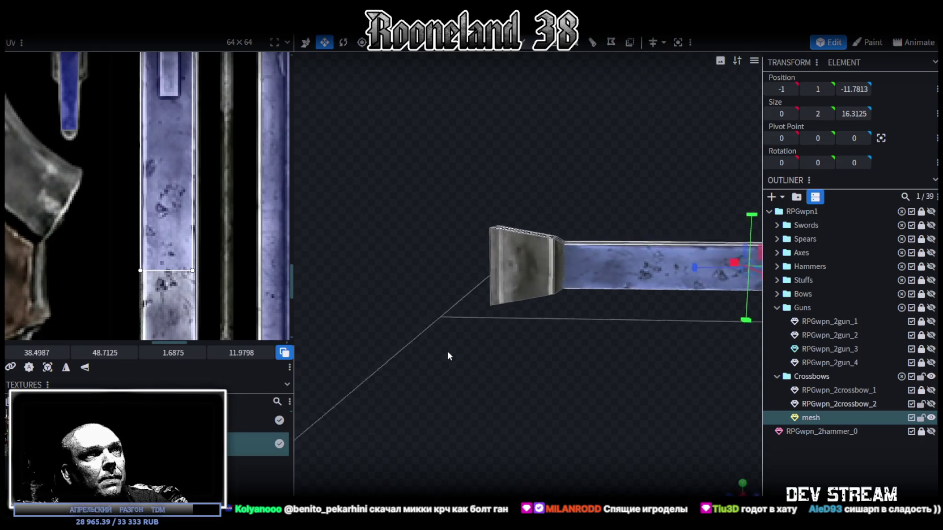
key("KP_3")
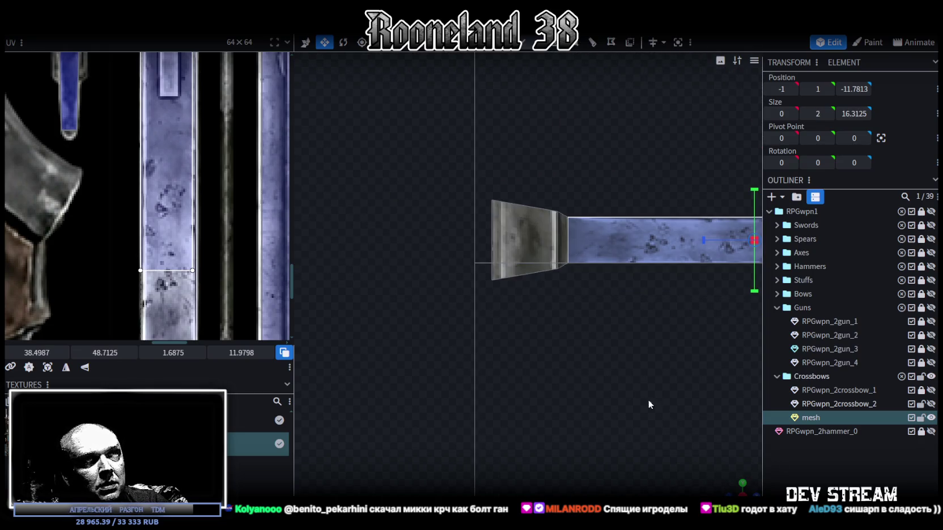
left_click(47, 367)
scroll(79, 183, "down", 2)
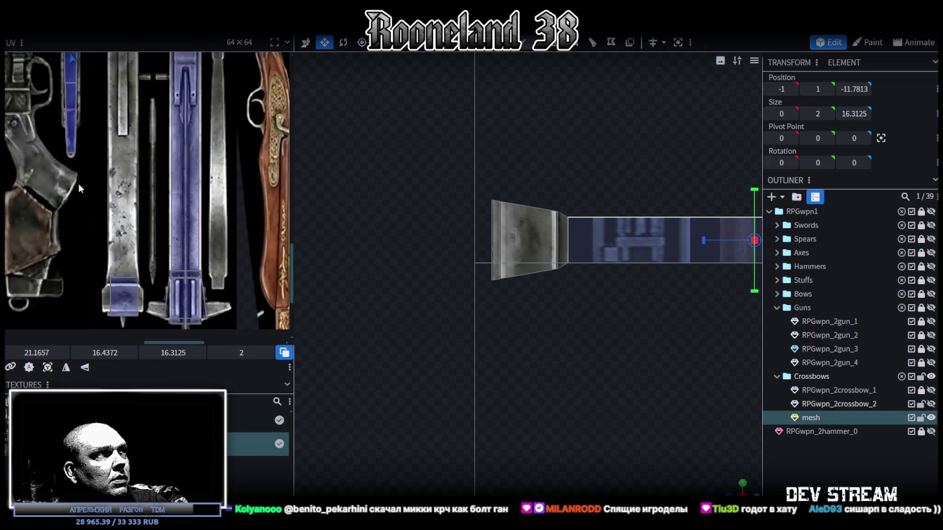
scroll(80, 183, "down", 2)
scroll(81, 184, "down", 2)
scroll(119, 204, "down", 3)
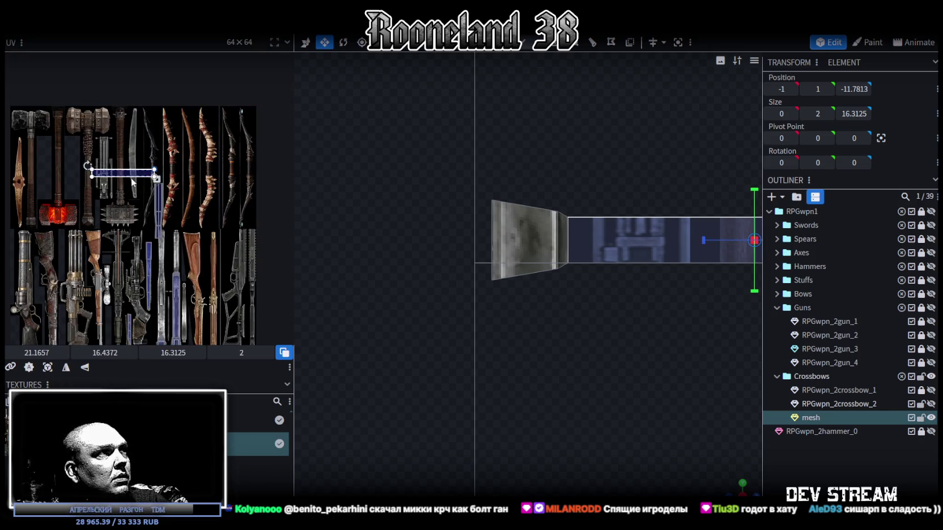
Move the side face's UV onto the blue blade strip and rotate it vertical.
left_click_drag(131, 179, 182, 286)
scroll(181, 286, "up", 3)
middle_click_drag(182, 286, 196, 209)
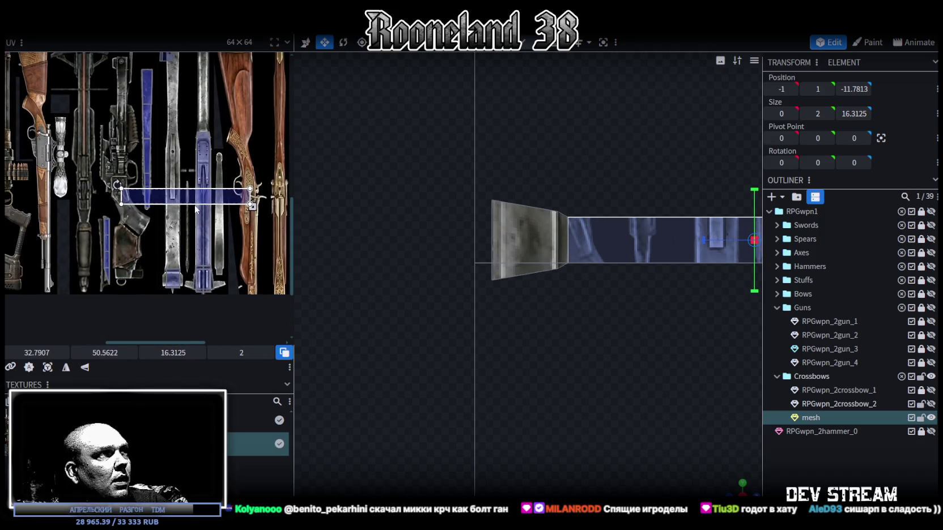
right_click(194, 196)
left_click(234, 404)
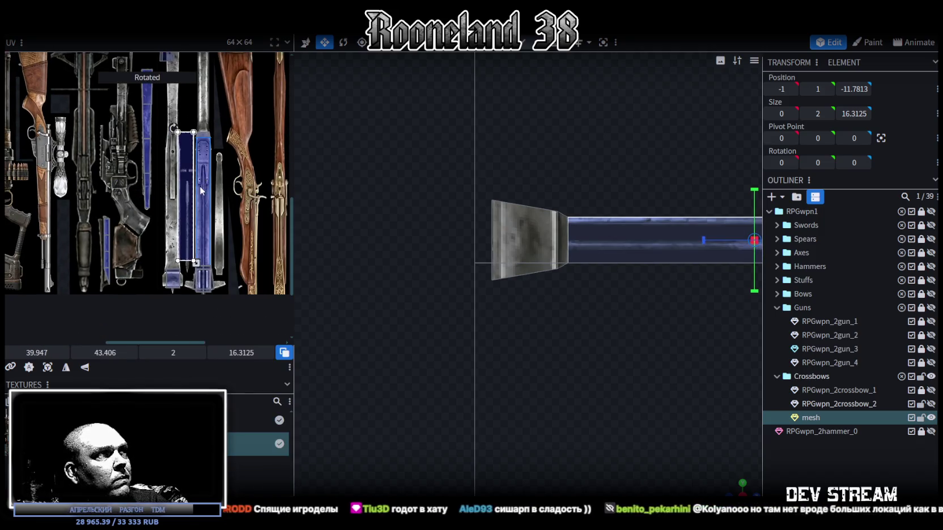
left_click_drag(185, 196, 166, 198)
Resize the side face's UV to 1.75 × 15.3125 at 38.4032, 45.431 within the strip.
scroll(157, 187, "up", 2)
scroll(156, 187, "up", 2)
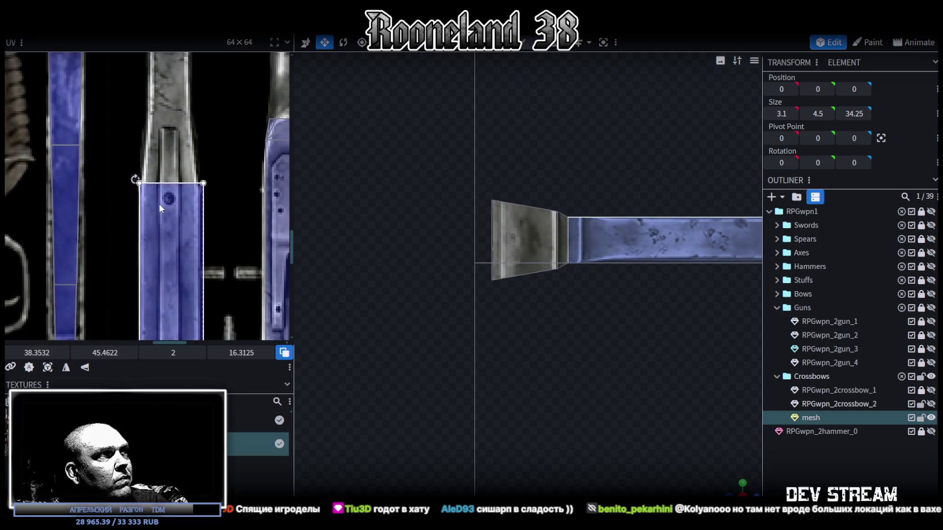
scroll(164, 209, "down", 3)
scroll(211, 195, "up", 3)
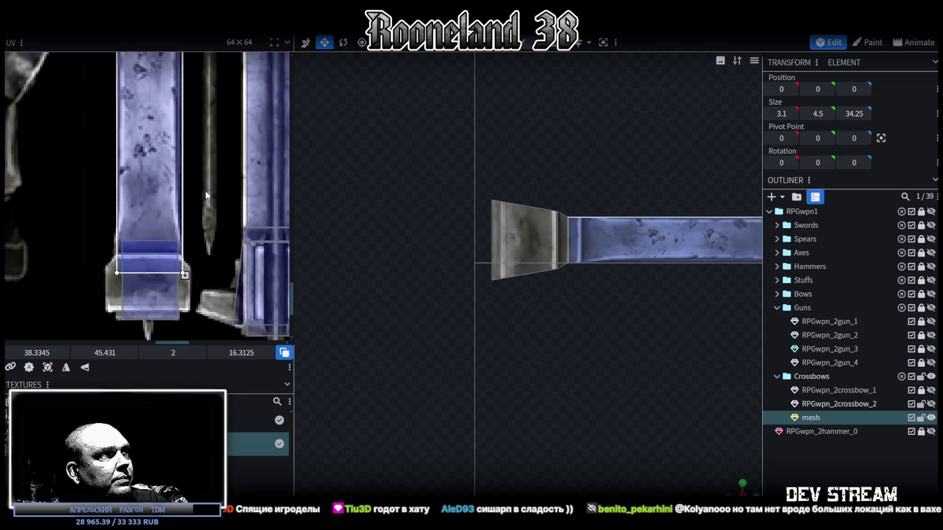
scroll(173, 305, "up", 2)
left_click_drag(165, 328, 151, 264)
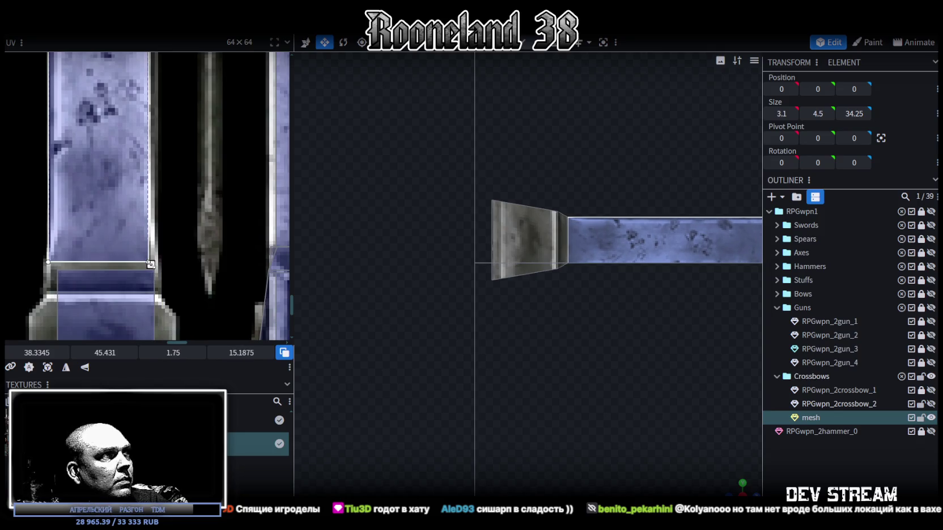
left_click_drag(98, 222, 101, 222)
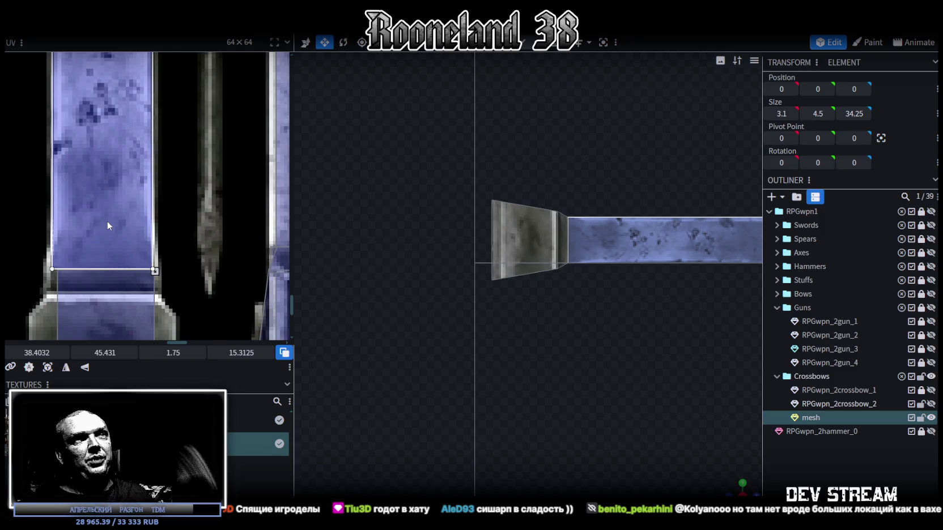
mouse_move(485, 78)
left_mouse_down()
mouse_move(646, 407)
mouse_move(632, 424)
left_mouse_up()
mouse_move(747, 483)
left_mouse_down()
mouse_move(601, 425)
mouse_move(555, 388)
mouse_move(552, 340)
left_mouse_up()
scroll(533, 380, "up", 3)
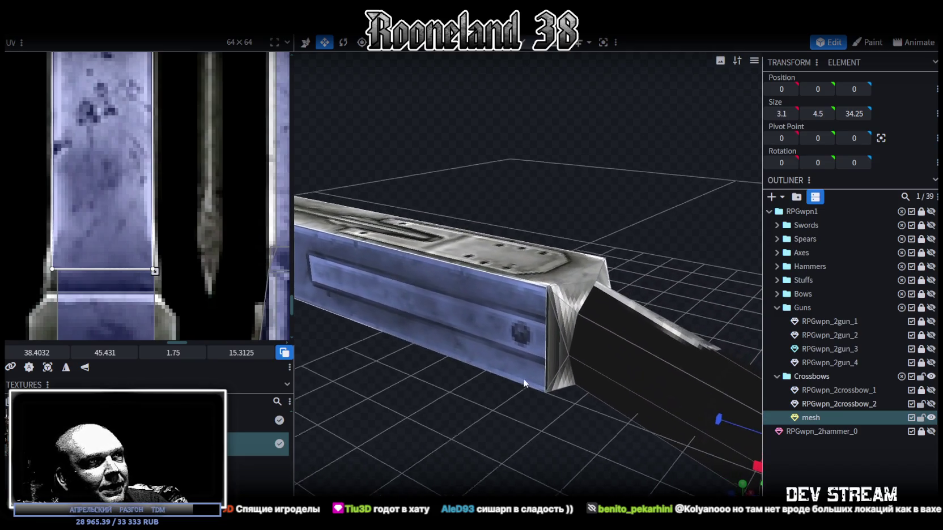
Select the stock's end cap face and orbit it into view.
left_click(552, 335)
mouse_move(485, 439)
left_mouse_down()
mouse_move(414, 460)
mouse_move(511, 404)
mouse_move(643, 395)
mouse_move(623, 424)
mouse_move(615, 227)
mouse_move(515, 330)
left_mouse_up()
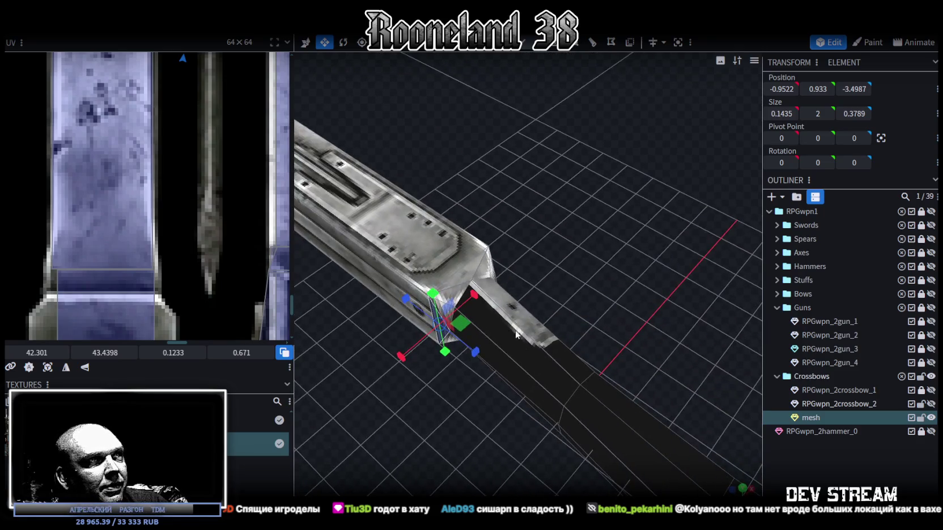
left_click(576, 366)
left_click(636, 429)
mouse_move(709, 418)
left_mouse_down()
mouse_move(651, 274)
mouse_move(596, 229)
mouse_move(586, 366)
left_mouse_up()
left_click(586, 366)
mouse_move(650, 352)
left_mouse_down()
mouse_move(620, 312)
mouse_move(613, 387)
mouse_move(618, 363)
left_mouse_up()
scroll(169, 241, "down", 3)
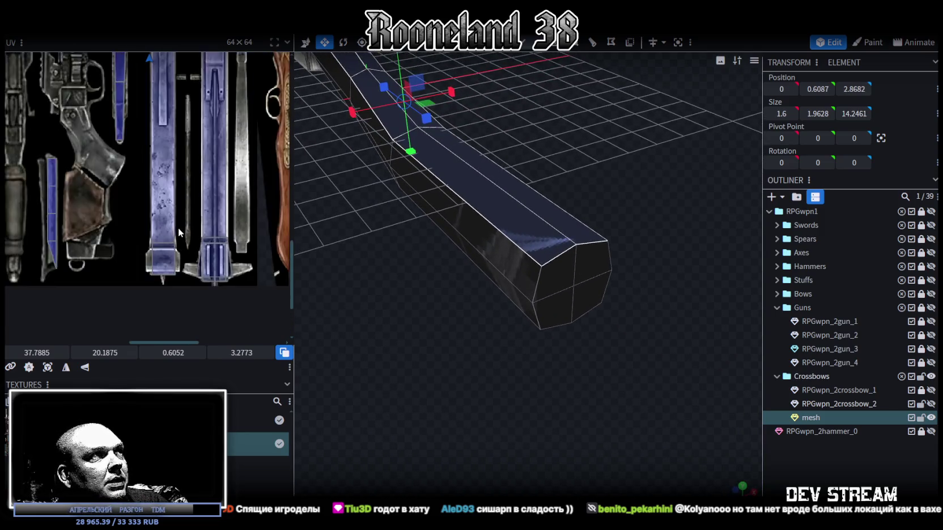
scroll(178, 228, "down", 3)
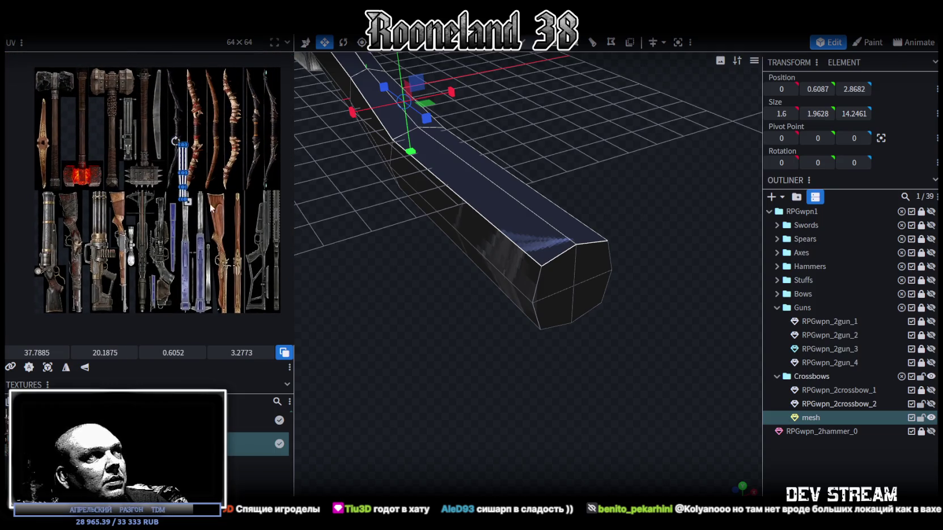
scroll(222, 208, "up", 2)
scroll(221, 201, "up", 2)
scroll(217, 189, "up", 2)
scroll(214, 180, "up", 2)
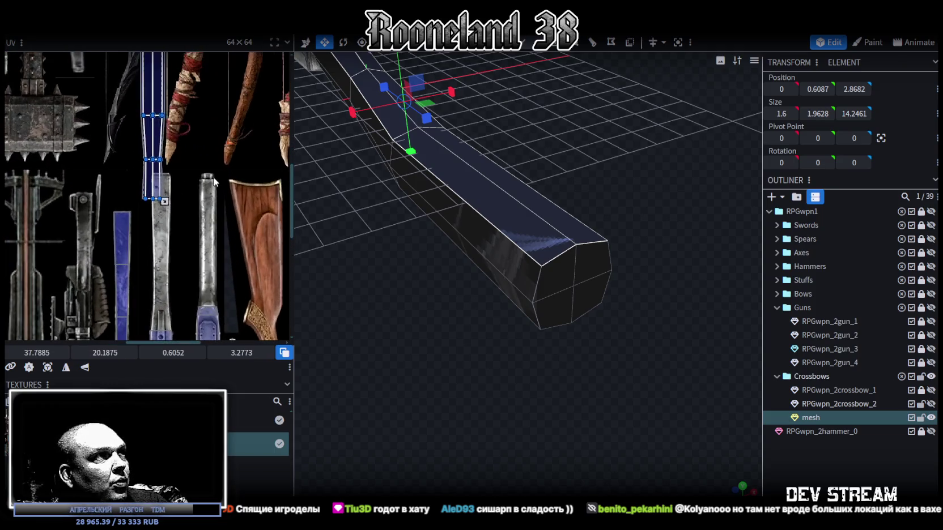
scroll(214, 180, "down", 1)
Move the end cap's UV strip onto the silver blade texture and trim it to a thin strip.
mouse_move(150, 122)
left_mouse_down()
mouse_move(207, 263)
mouse_move(209, 221)
left_mouse_up()
scroll(209, 221, "up", 2)
scroll(198, 170, "up", 2)
left_click_drag(195, 159, 189, 160)
scroll(224, 173, "down", 2)
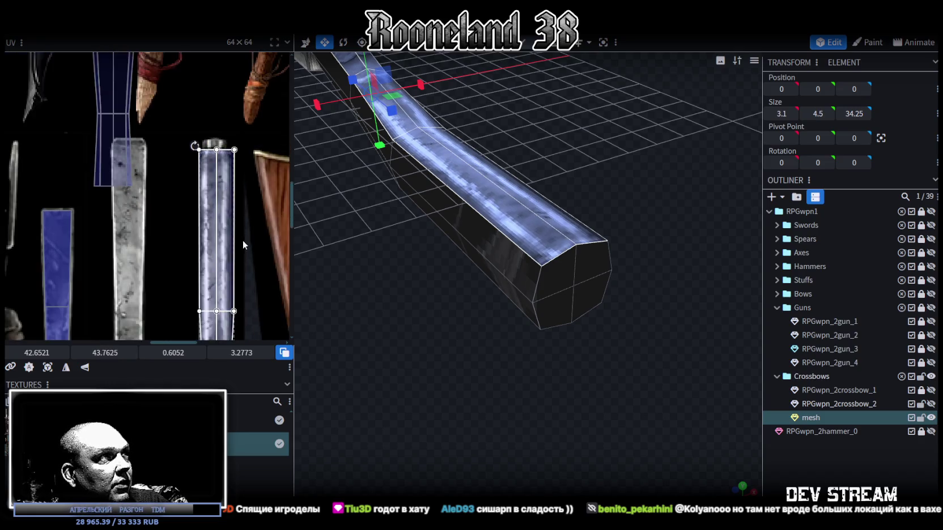
middle_click_drag(242, 240, 241, 118)
middle_click_drag(232, 293, 234, 252)
scroll(226, 267, "up", 2)
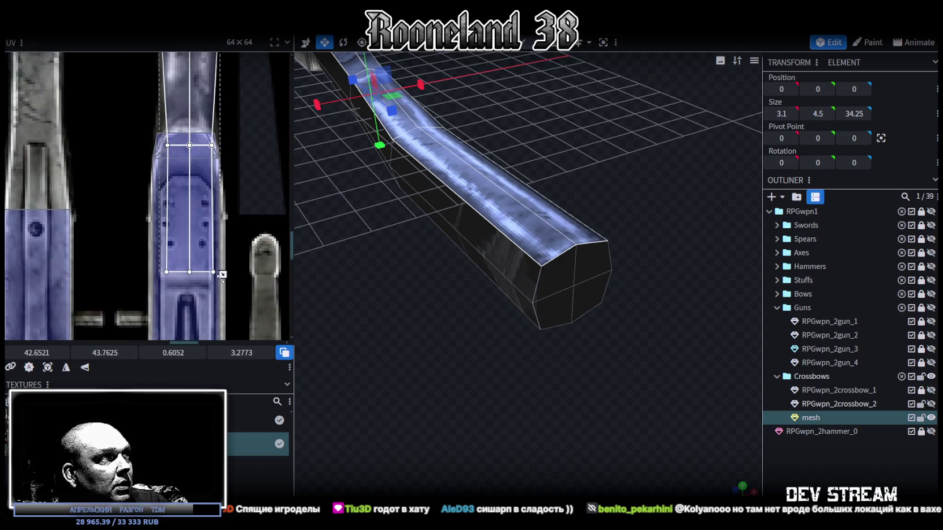
left_click_drag(223, 275, 209, 136)
scroll(209, 135, "up", 2)
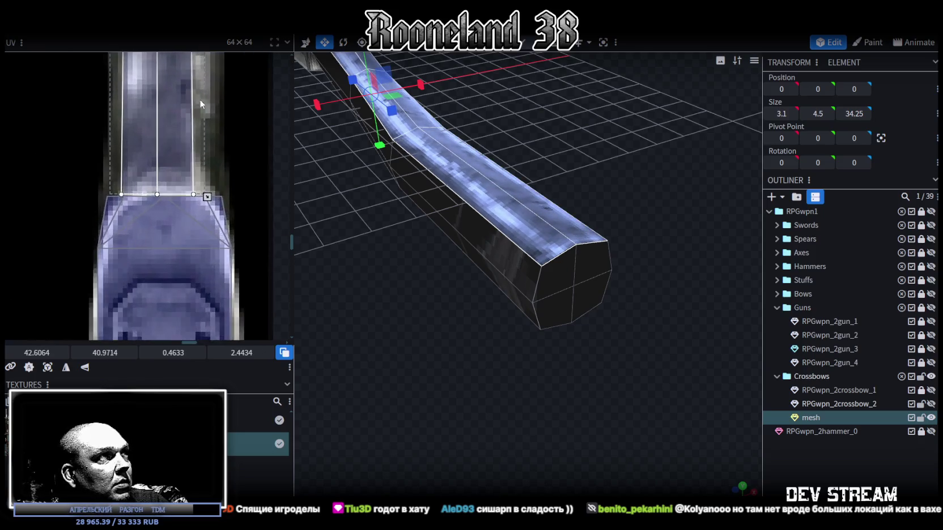
scroll(204, 192, "up", 1)
left_click_drag(200, 234, 225, 237)
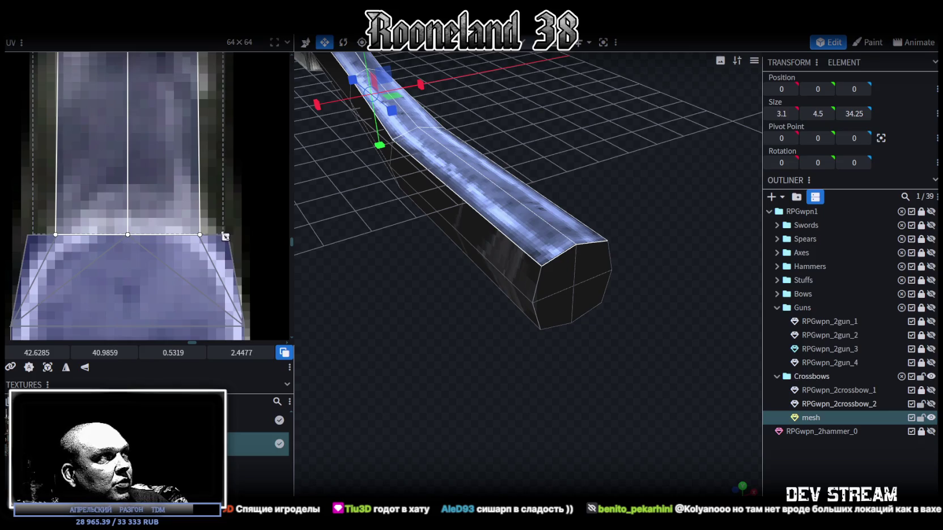
scroll(225, 237, "down", 2)
scroll(230, 221, "down", 2)
scroll(234, 197, "up", 2)
scroll(224, 228, "up", 1)
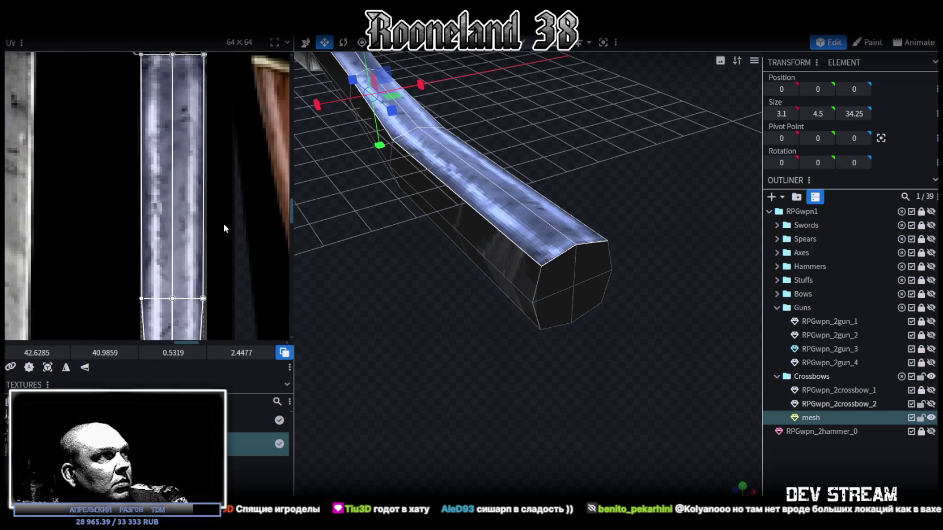
Select the whole stock mesh with Ctrl+A and switch to a top-down view.
left_click(792, 455)
left_click_drag(425, 274, 486, 188)
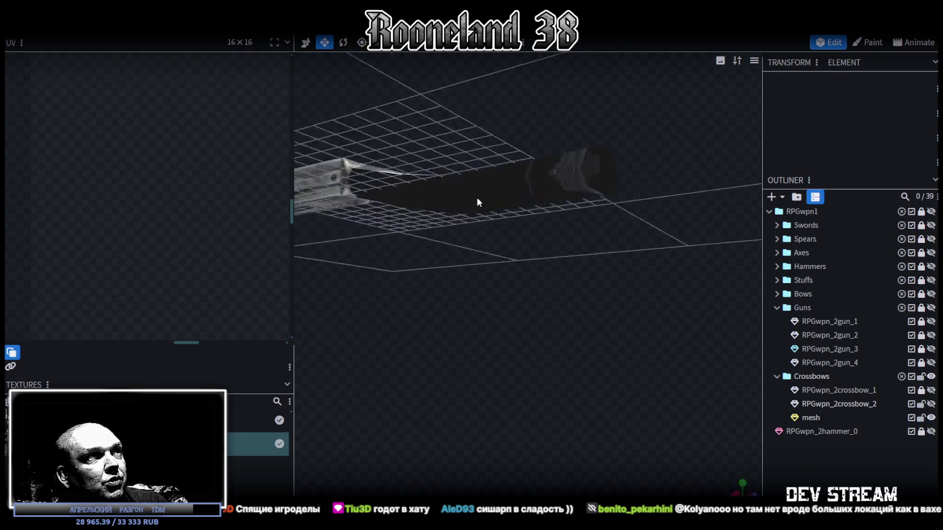
left_click(486, 188)
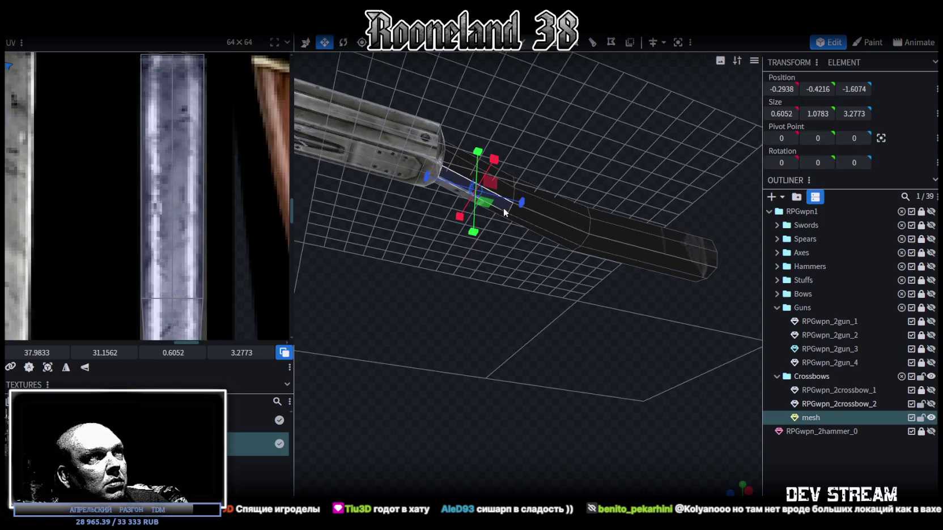
key("ctrl+a")
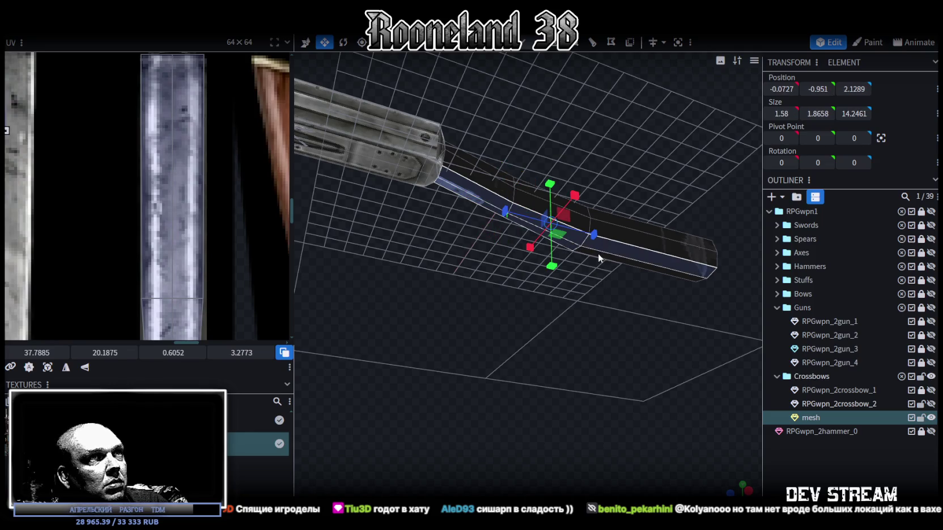
mouse_move(664, 302)
left_mouse_down()
mouse_move(521, 389)
mouse_move(597, 425)
left_mouse_up()
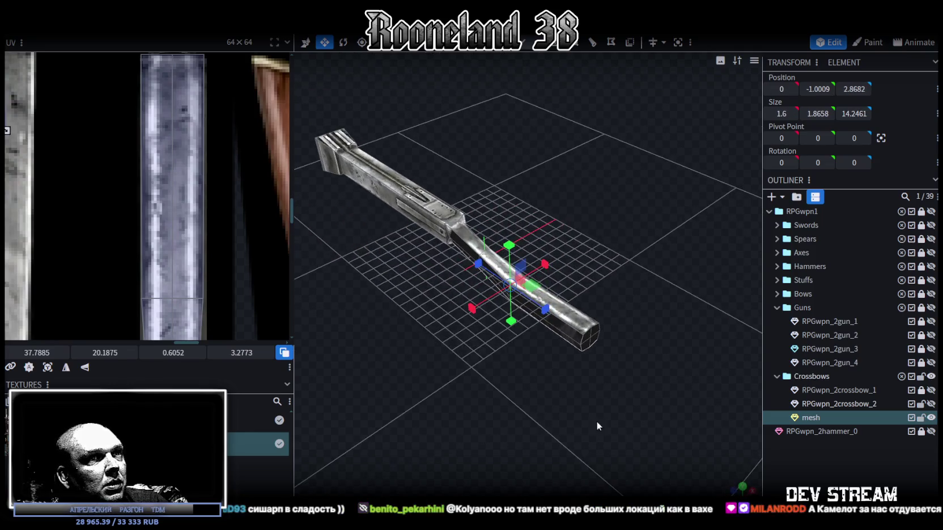
left_click(741, 487)
scroll(208, 256, "down", 5)
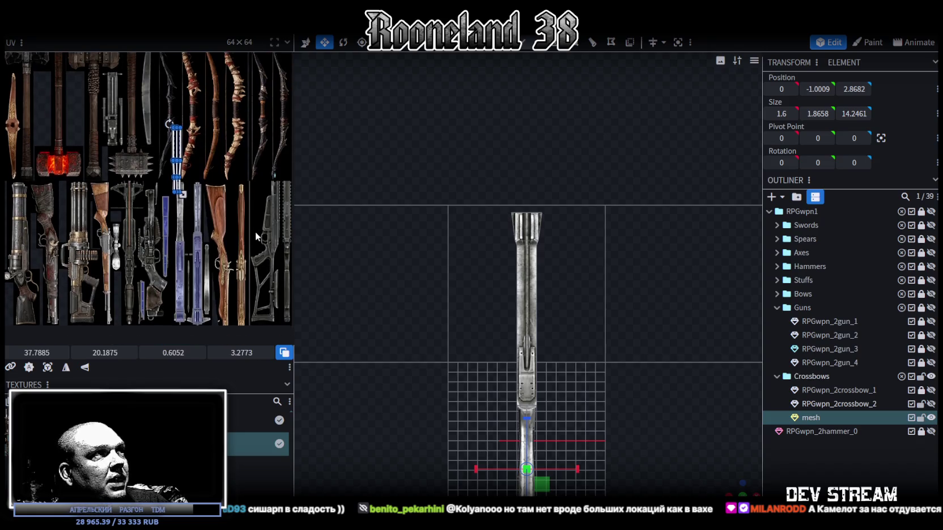
scroll(255, 232, "up", 2)
scroll(187, 180, "up", 2)
Fit the stock's UV island on the blade at 42.6285, 40.9873, sized 0.5319 × 2.4463.
left_click_drag(152, 124, 226, 266)
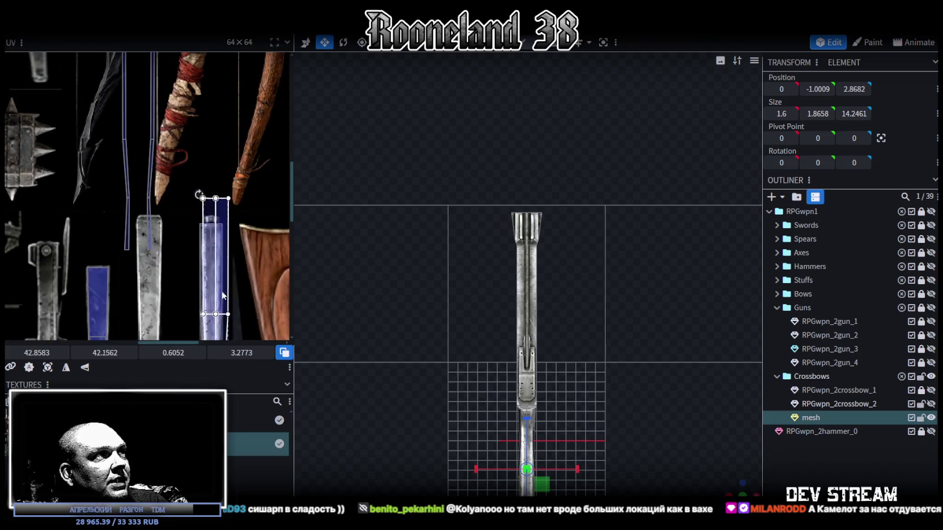
scroll(182, 218, "up", 4)
scroll(182, 218, "up", 2)
left_click_drag(179, 227, 180, 222)
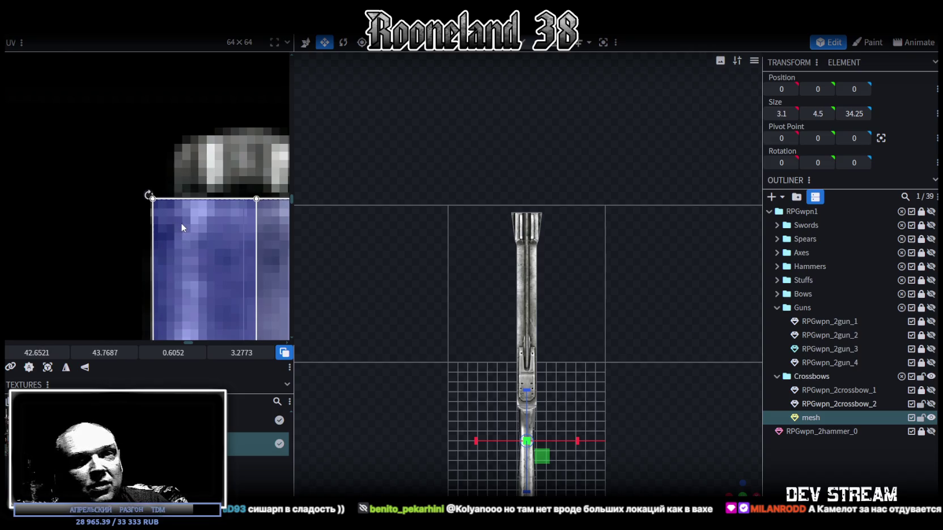
scroll(179, 222, "down", 2)
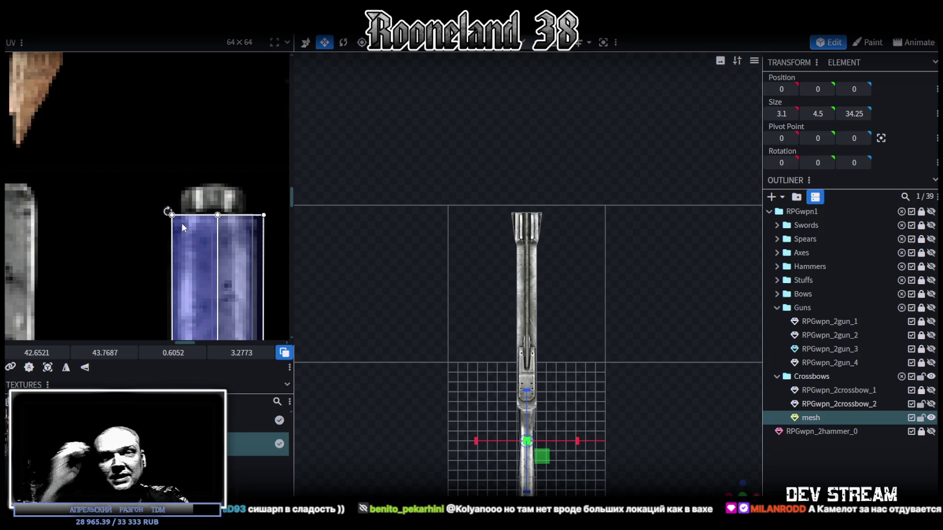
scroll(181, 223, "up", 2)
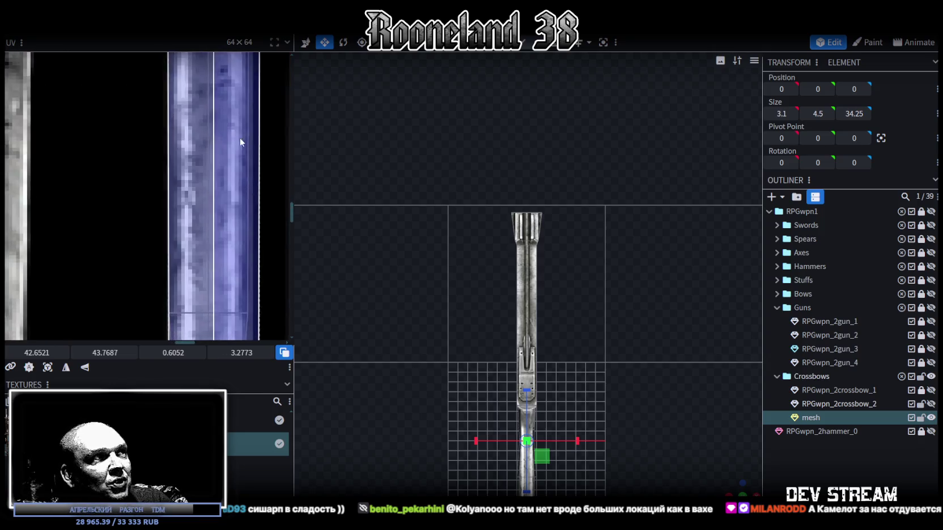
scroll(186, 114, "down", 2)
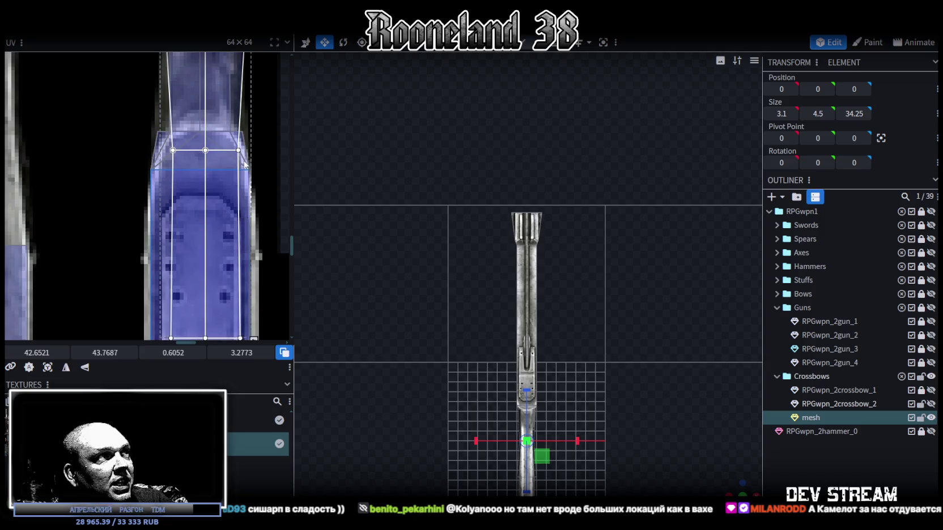
scroll(232, 167, "down", 2)
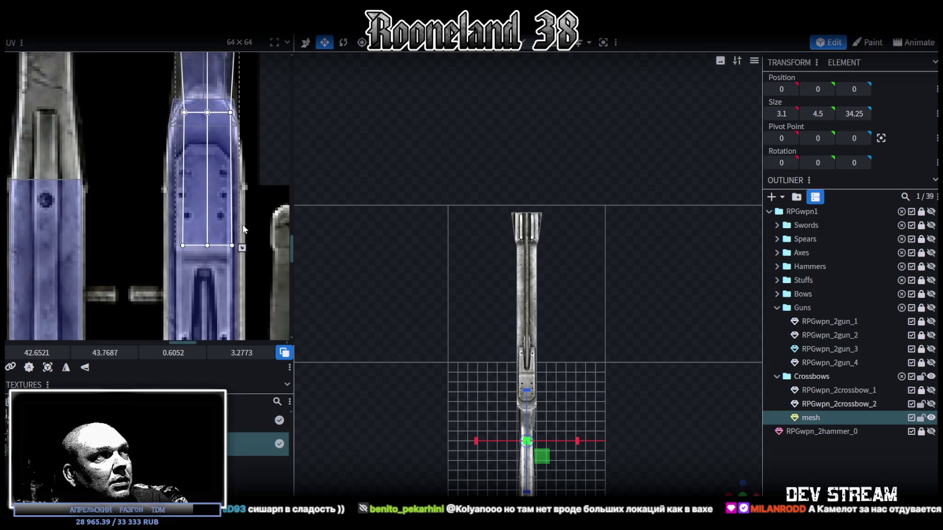
left_click_drag(239, 245, 226, 117)
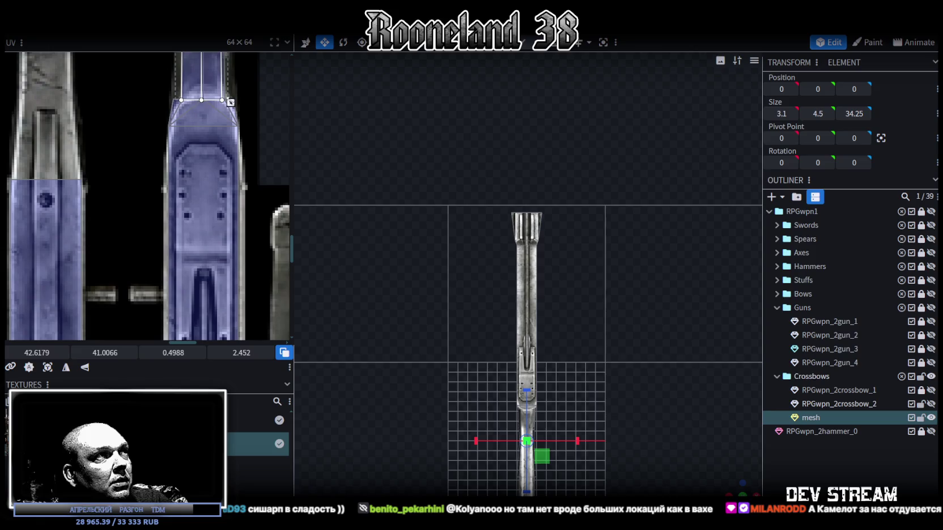
scroll(241, 142, "up", 2)
scroll(248, 185, "up", 2)
scroll(227, 200, "up", 2)
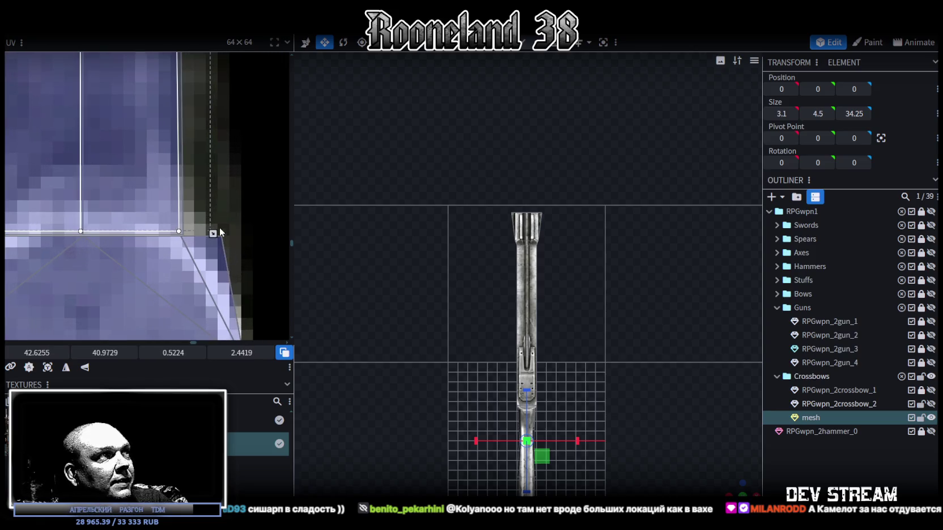
left_click_drag(213, 232, 217, 238)
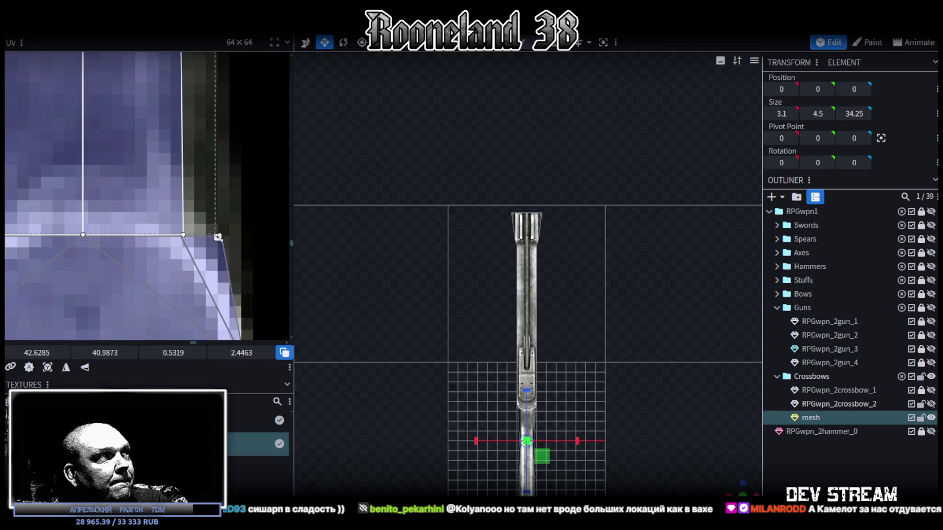
scroll(651, 361, "down", 1)
mouse_move(725, 477)
left_mouse_down()
mouse_move(588, 433)
mouse_move(501, 292)
left_mouse_up()
scroll(609, 435, "up", 3)
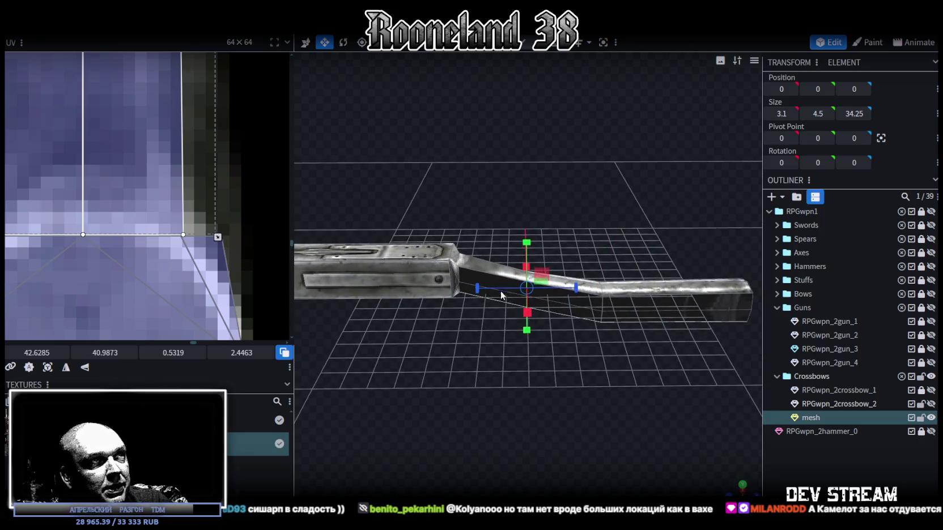
Select the stock's angled middle segment and view it from the top.
left_click(495, 281)
left_click(546, 295)
left_click(470, 286)
left_click(666, 304)
mouse_move(674, 317)
left_mouse_down()
mouse_move(558, 377)
mouse_move(442, 361)
mouse_move(565, 394)
mouse_move(415, 327)
mouse_move(654, 268)
mouse_move(560, 426)
mouse_move(590, 417)
mouse_move(631, 428)
mouse_move(730, 488)
left_mouse_up()
left_click(420, 334)
left_click(742, 483)
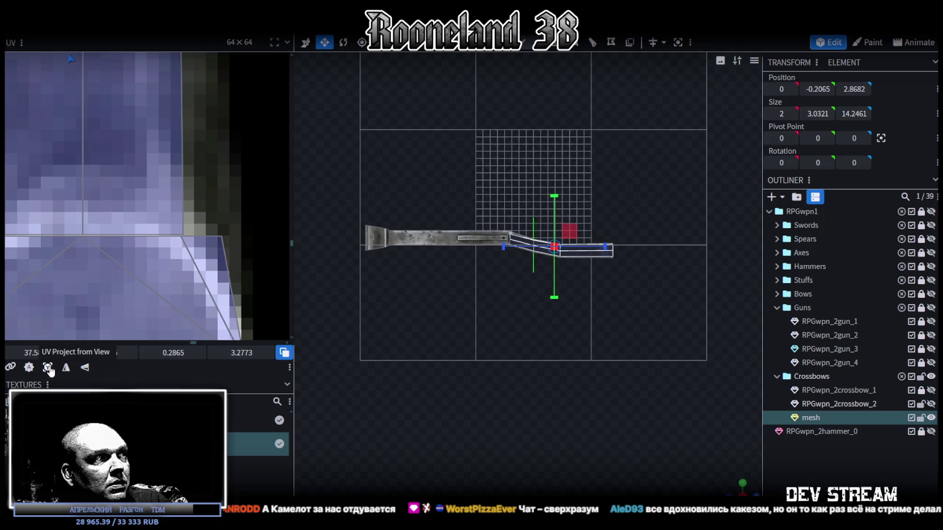
scroll(94, 256, "down", 2)
scroll(85, 259, "down", 2)
scroll(85, 260, "down", 2)
scroll(179, 293, "down", 2)
scroll(132, 253, "up", 1)
scroll(132, 253, "up", 1)
Rotate the UV island left, mirror it on X, and place it on the blue strip at 39.9788, 43.4963.
right_click(133, 168)
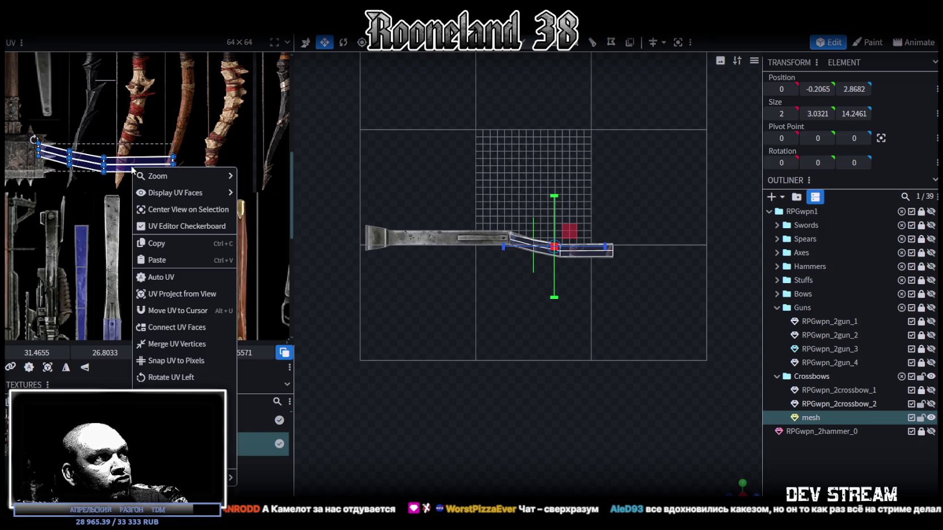
left_click(163, 377)
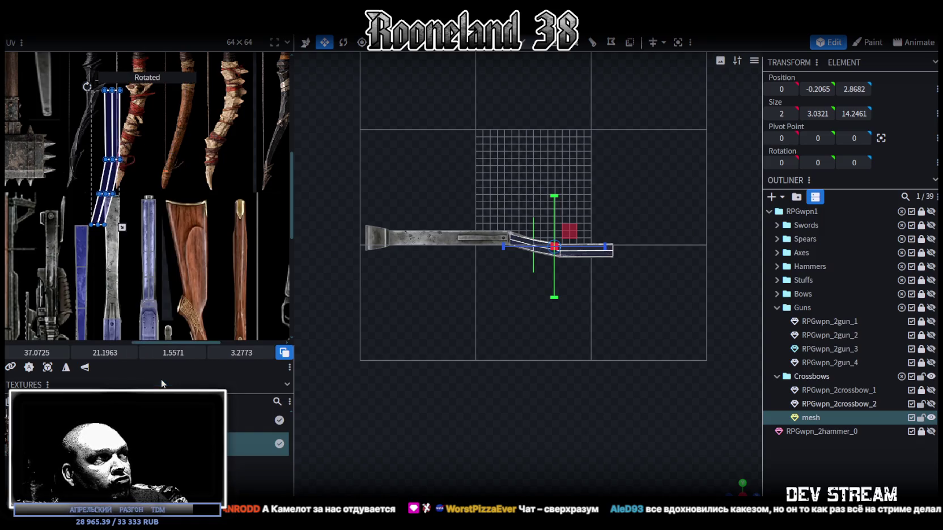
left_click(63, 368)
left_click_drag(97, 106, 113, 219)
scroll(125, 233, "up", 2)
scroll(135, 246, "up", 2)
scroll(140, 272, "up", 2)
left_click_drag(141, 272, 139, 257)
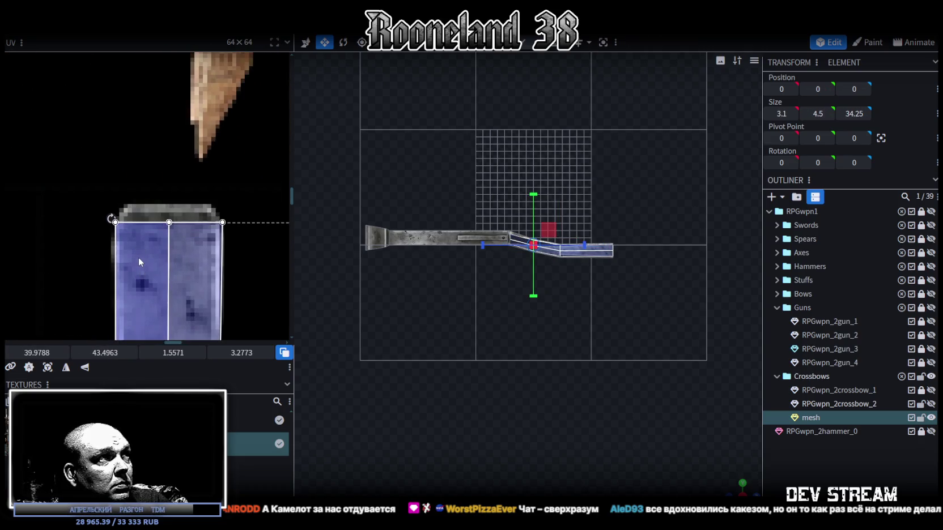
scroll(138, 257, "down", 2)
scroll(186, 110, "down", 2)
middle_click_drag(210, 244, 218, 179)
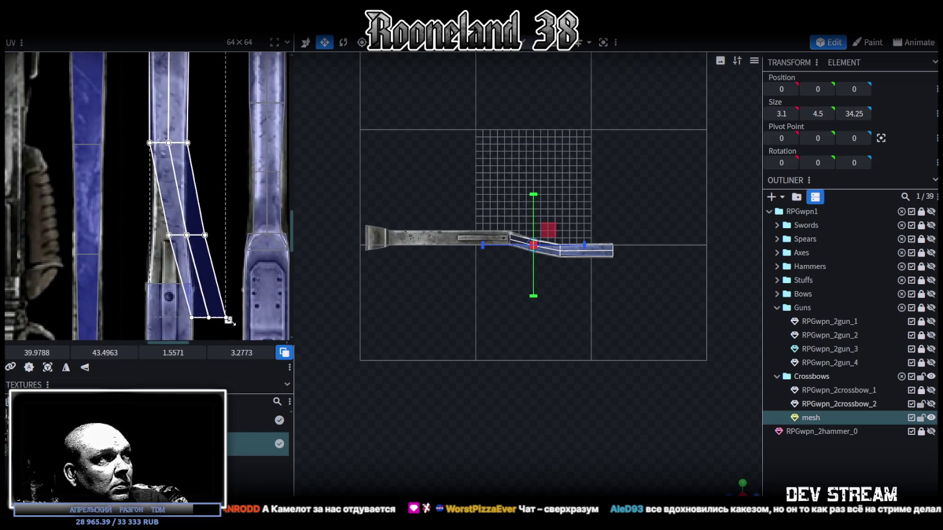
left_click_drag(228, 319, 225, 314)
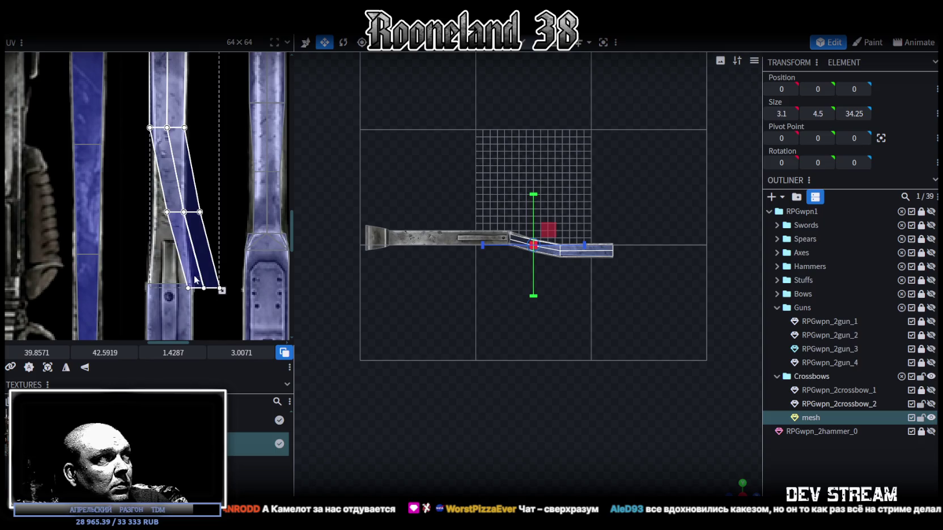
scroll(209, 283, "up", 2)
scroll(519, 295, "up", 2)
scroll(545, 415, "up", 2)
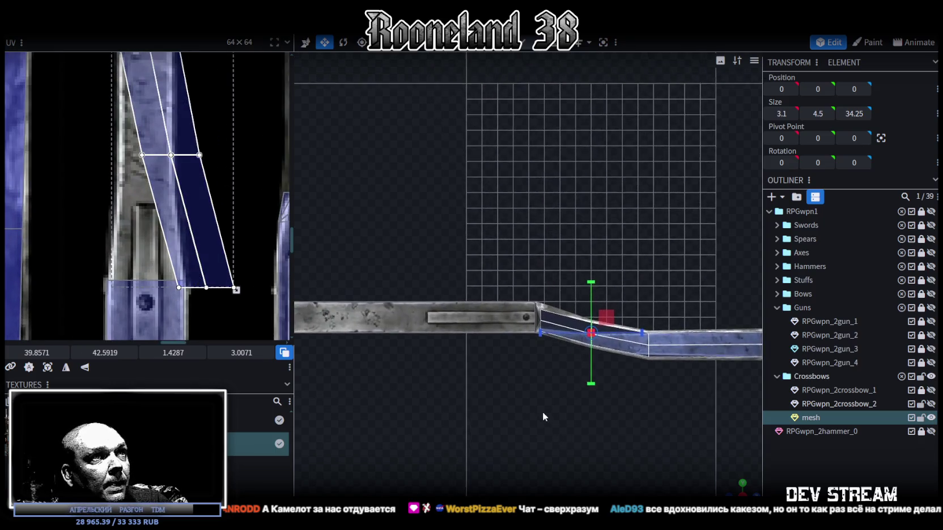
scroll(545, 415, "up", 3)
left_click(555, 380)
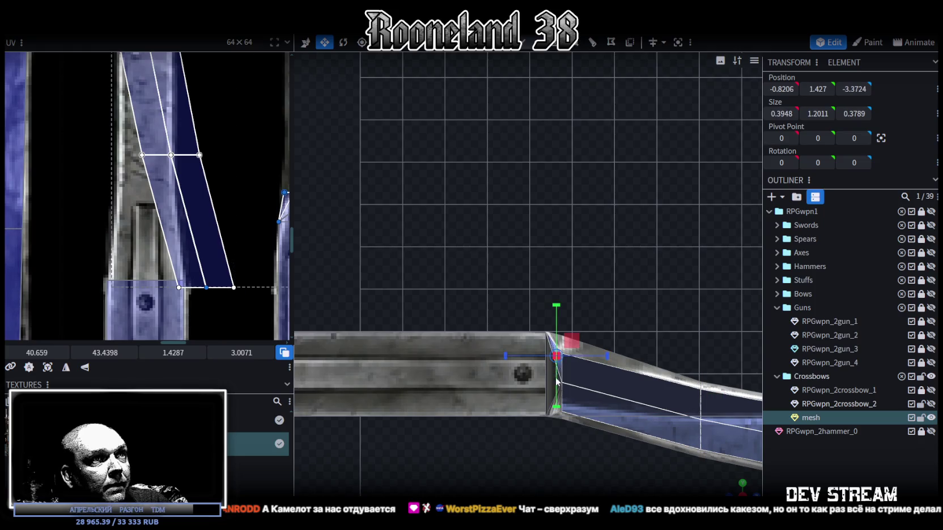
left_click(561, 395)
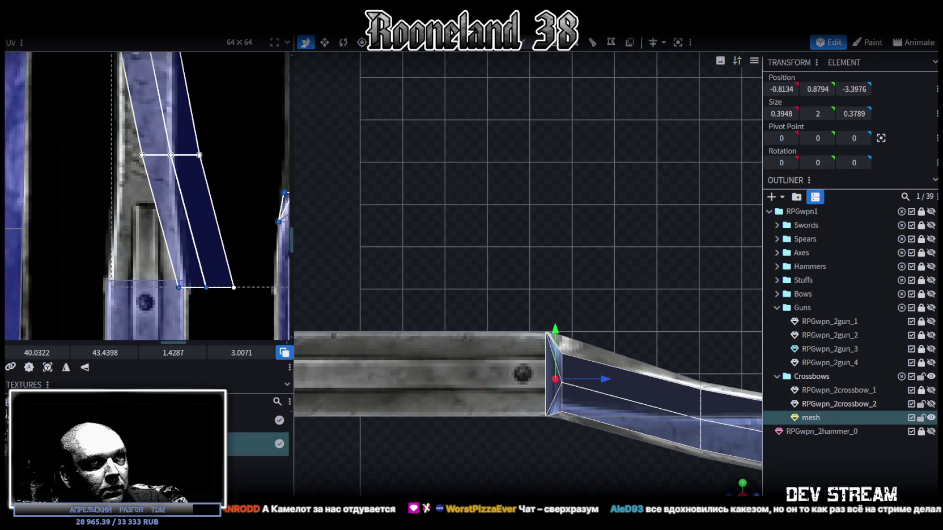
left_click(741, 494)
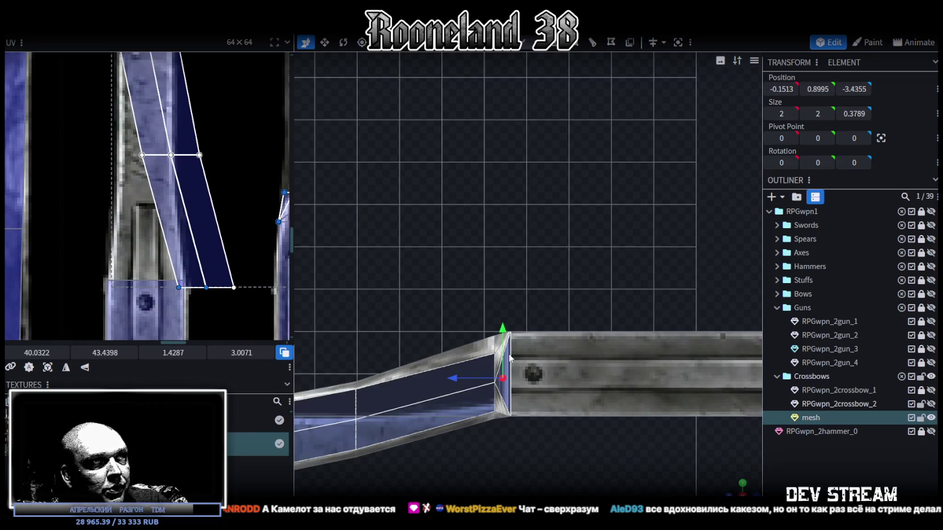
scroll(575, 430, "down", 3)
scroll(533, 430, "down", 2)
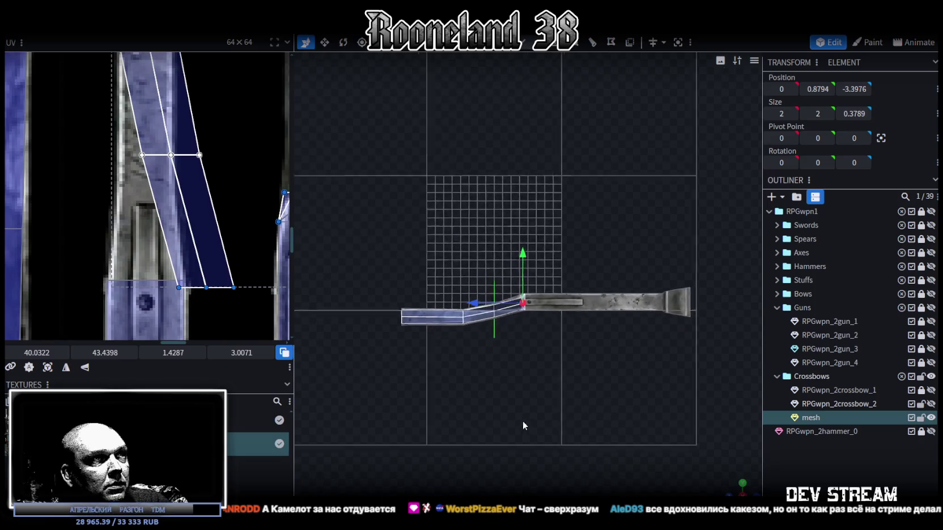
Project the joint faces' UVs from view and rotate the island 90° upright.
left_click(48, 368)
scroll(47, 200, "down", 3)
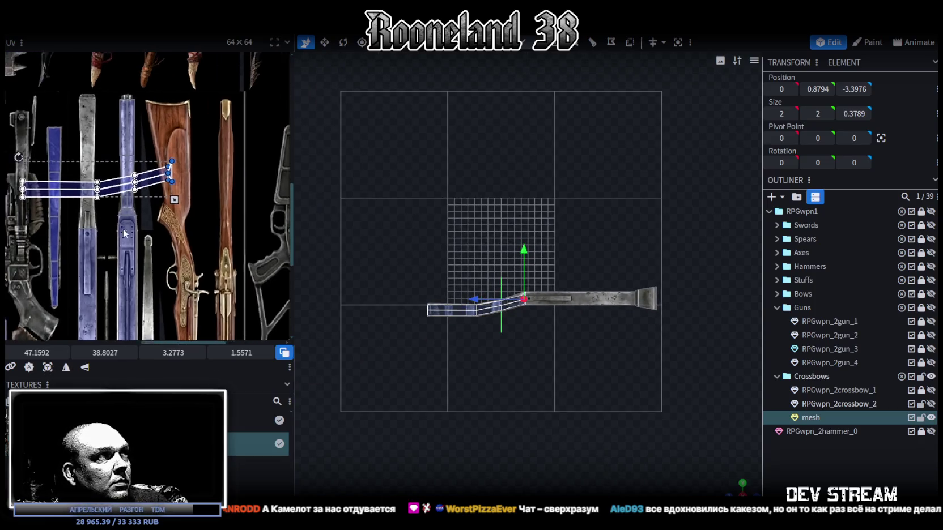
right_click(117, 195)
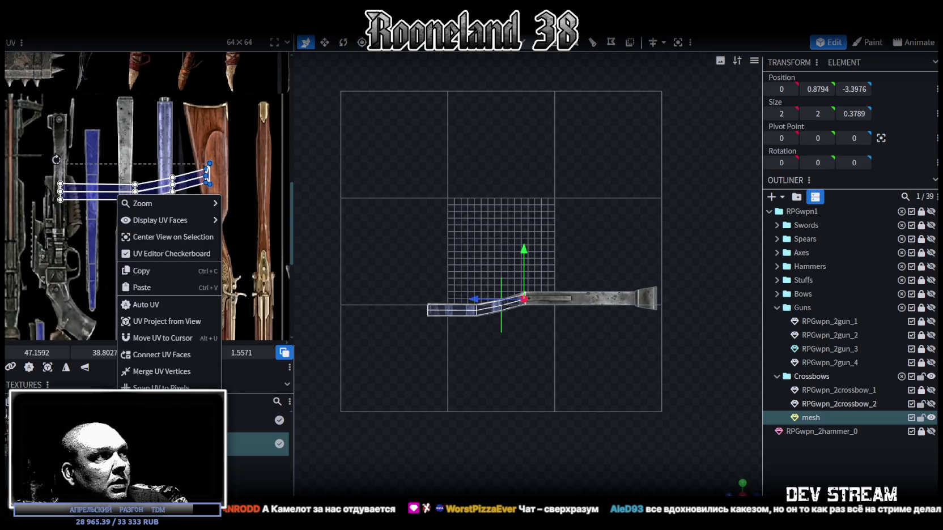
left_click(147, 405)
scroll(114, 114, "up", 1)
scroll(136, 170, "up", 1)
scroll(158, 215, "up", 1)
scroll(179, 245, "up", 1)
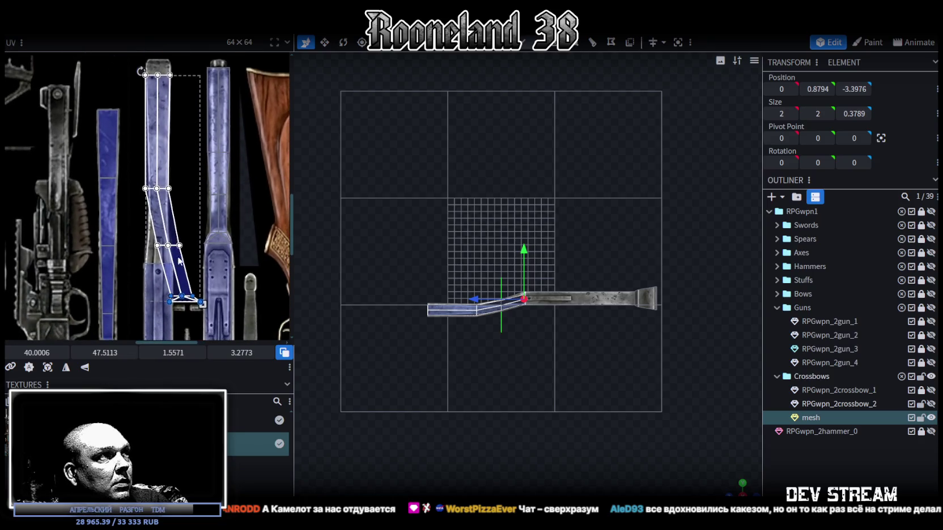
scroll(164, 227, "up", 2)
scroll(145, 192, "up", 1)
Move and shrink the joint UV face onto the blue metal strip.
left_click_drag(145, 191, 145, 160)
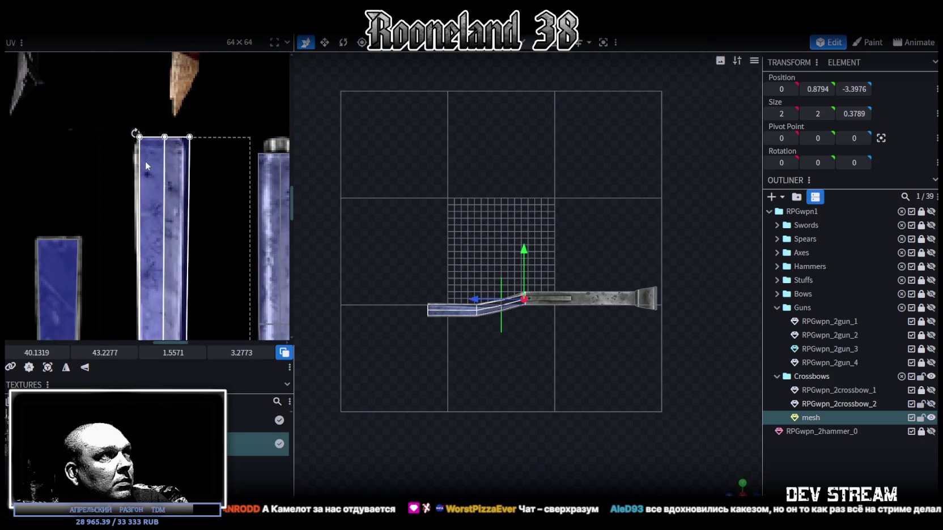
scroll(142, 163, "down", 2)
scroll(175, 136, "down", 1)
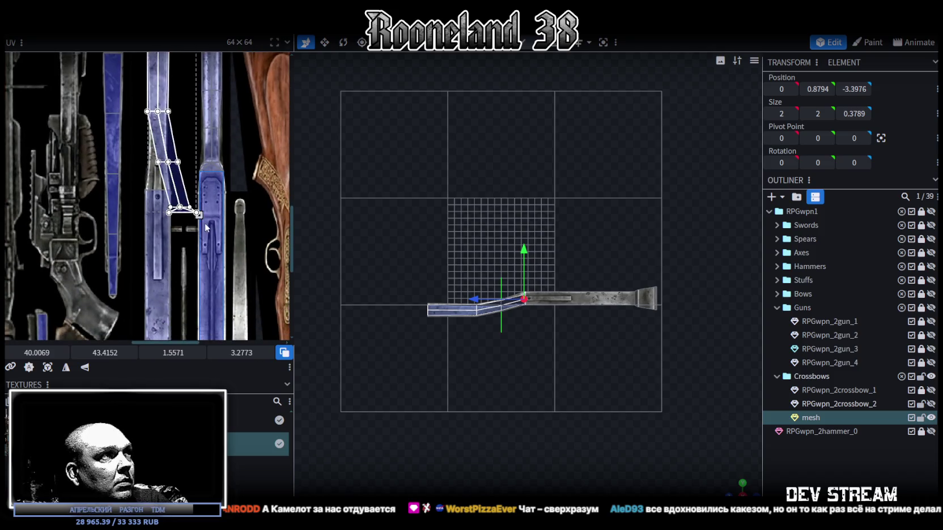
mouse_move(196, 213)
left_mouse_down()
mouse_move(194, 196)
mouse_move(196, 211)
left_mouse_up()
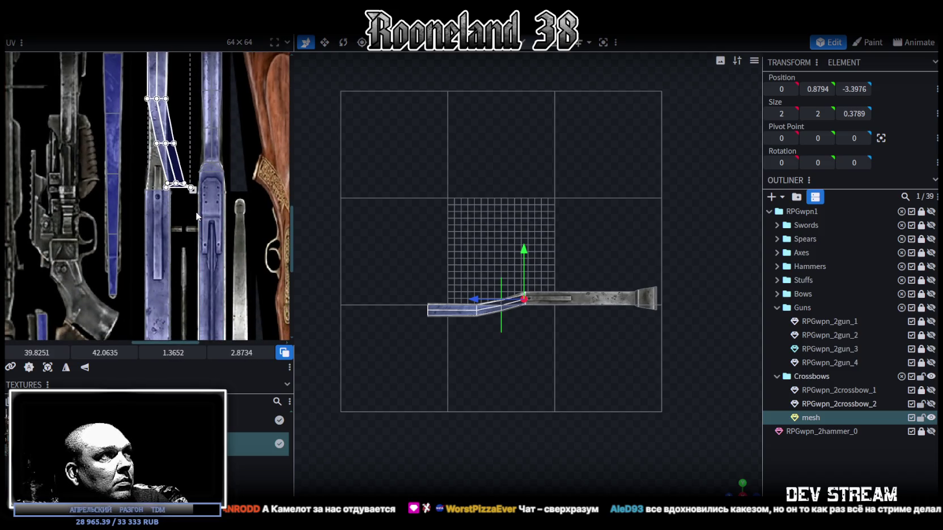
scroll(192, 210, "up", 1)
scroll(191, 208, "up", 1)
scroll(116, 208, "up", 1)
left_click_drag(116, 208, 110, 216)
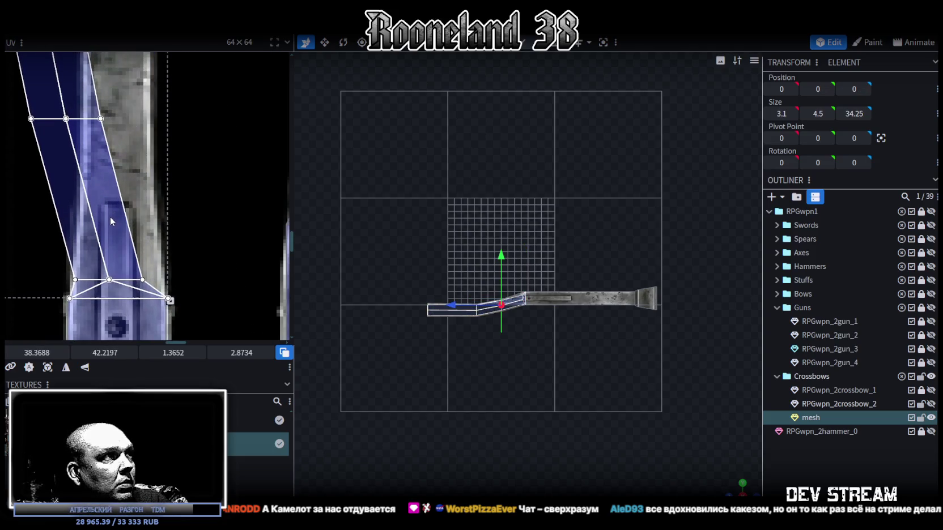
scroll(110, 216, "up", 1)
scroll(147, 272, "up", 1)
scroll(170, 238, "up", 1)
scroll(171, 226, "up", 1)
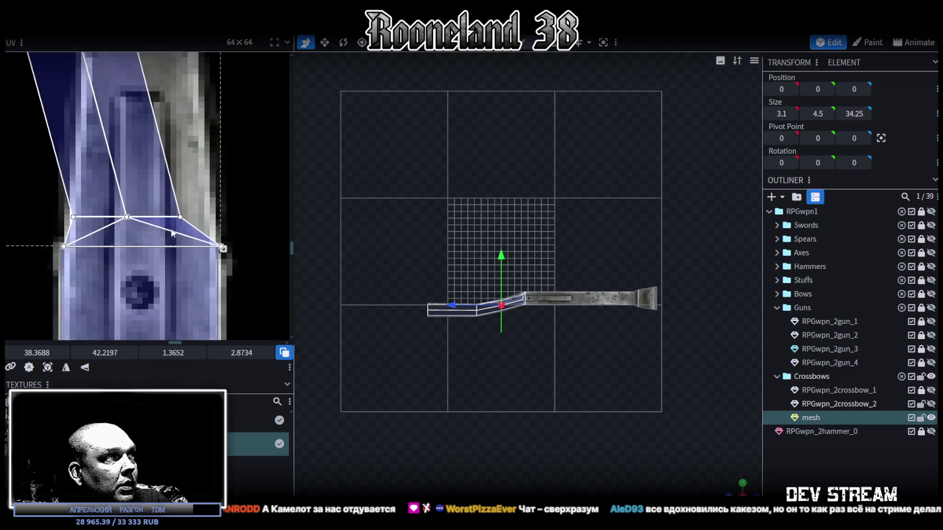
scroll(121, 243, "up", 1)
left_click_drag(82, 234, 81, 240)
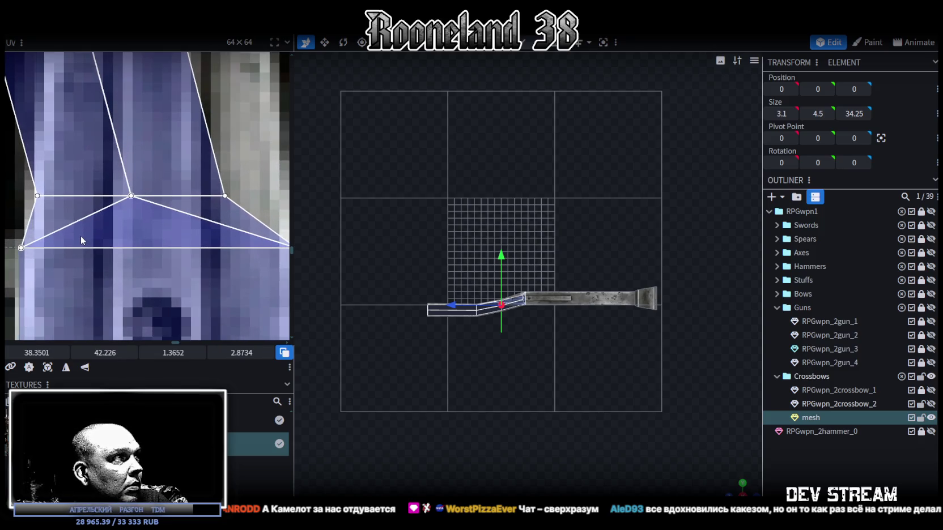
scroll(83, 232, "down", 2)
scroll(91, 226, "down", 1)
Adjust the UV face's edge and upper vertices to 1.5214 × 2.7172 at 38.6736, 44.9431.
left_click_drag(94, 226, 177, 245)
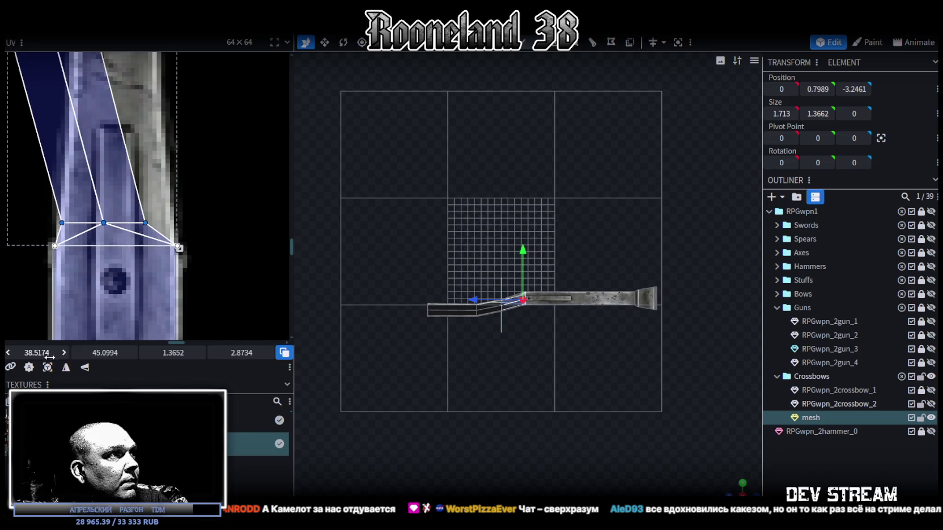
left_click_drag(105, 354, 117, 346)
left_click_drag(29, 353, 40, 353)
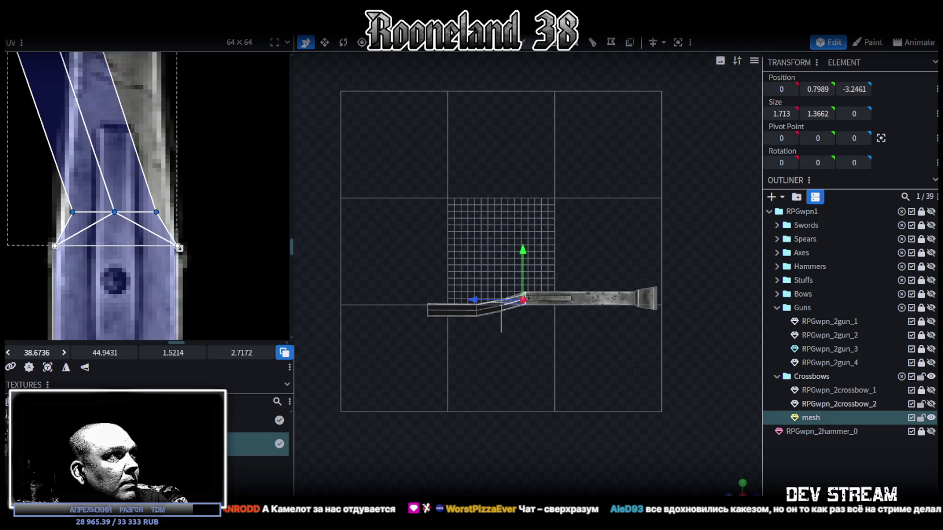
scroll(157, 292, "down", 3)
scroll(162, 272, "down", 3)
scroll(169, 220, "up", 2)
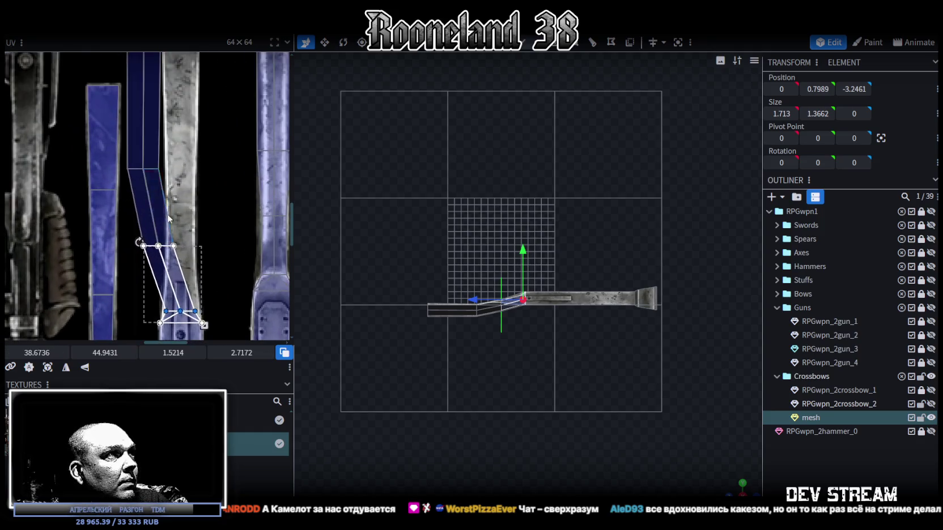
Shift the upper segment's UV vertices slightly to the right.
left_click(150, 227)
left_click_drag(35, 352, 51, 352)
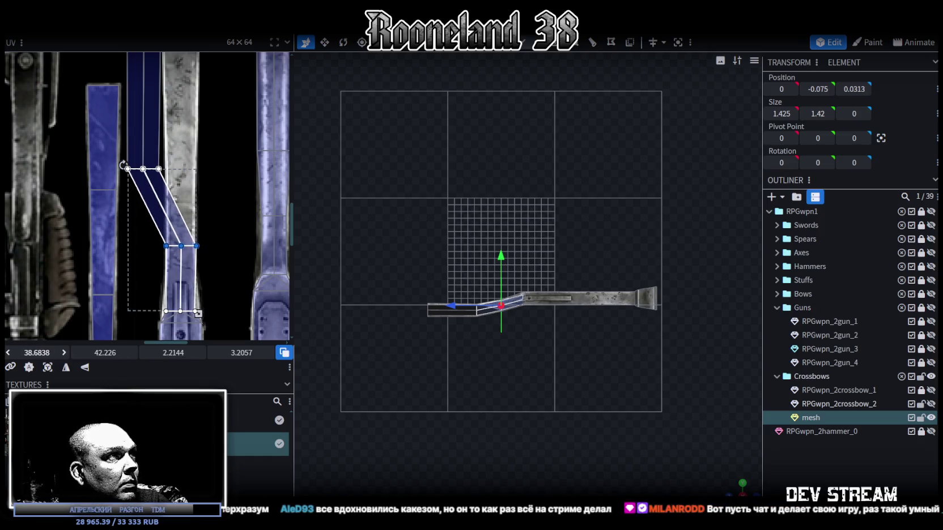
scroll(220, 244, "up", 2)
scroll(174, 248, "up", 2)
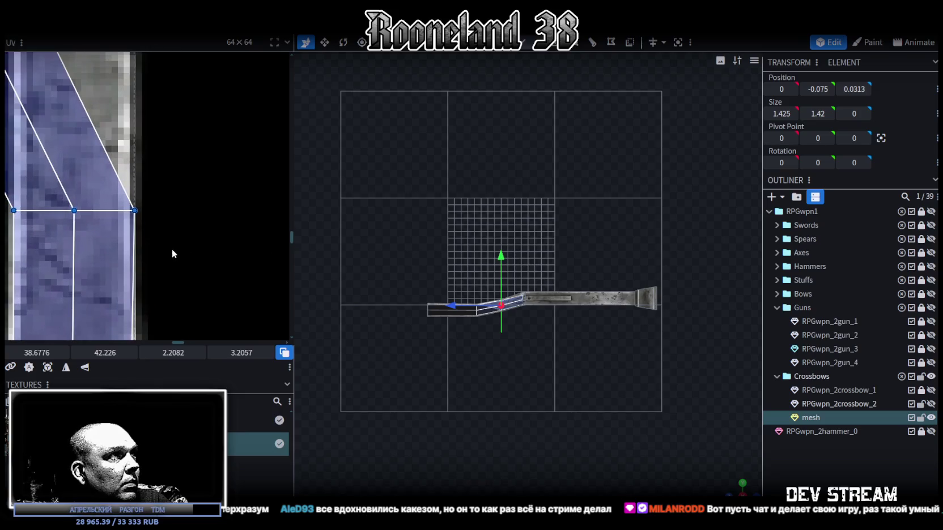
scroll(270, 258, "up", 2)
left_click_drag(35, 352, 36, 353)
scroll(174, 237, "down", 2)
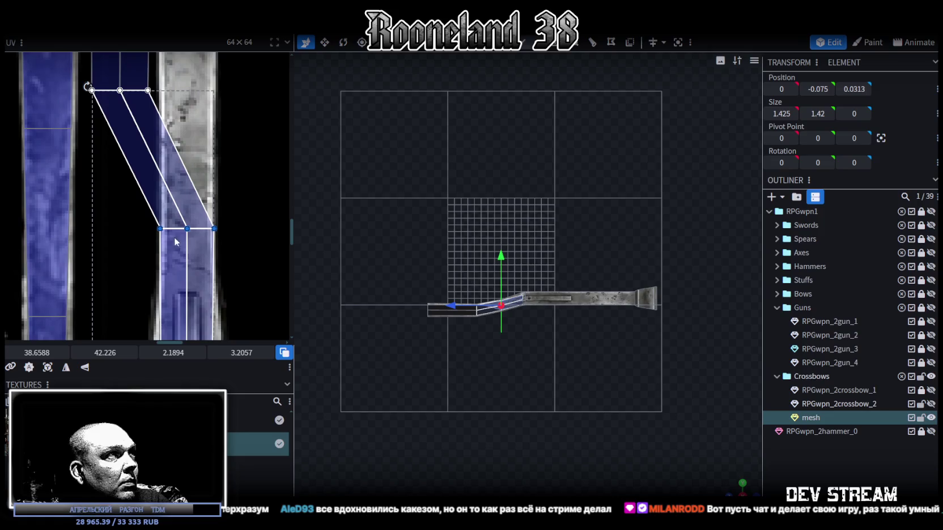
scroll(170, 232, "down", 2)
scroll(155, 226, "down", 2)
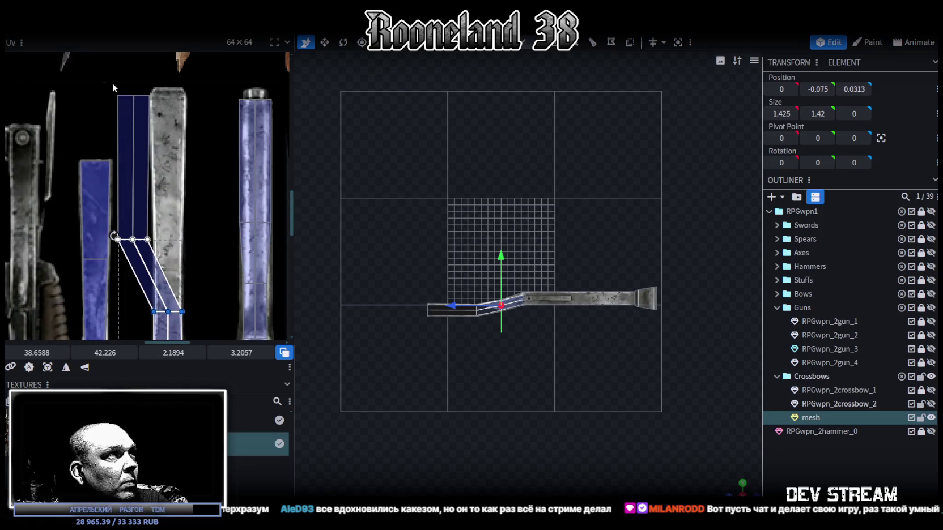
Reproject the straight section's upper and lower faces from view as a 0.7452 × 6.4113 rectangle.
left_click_drag(112, 83, 186, 317)
left_click(48, 367)
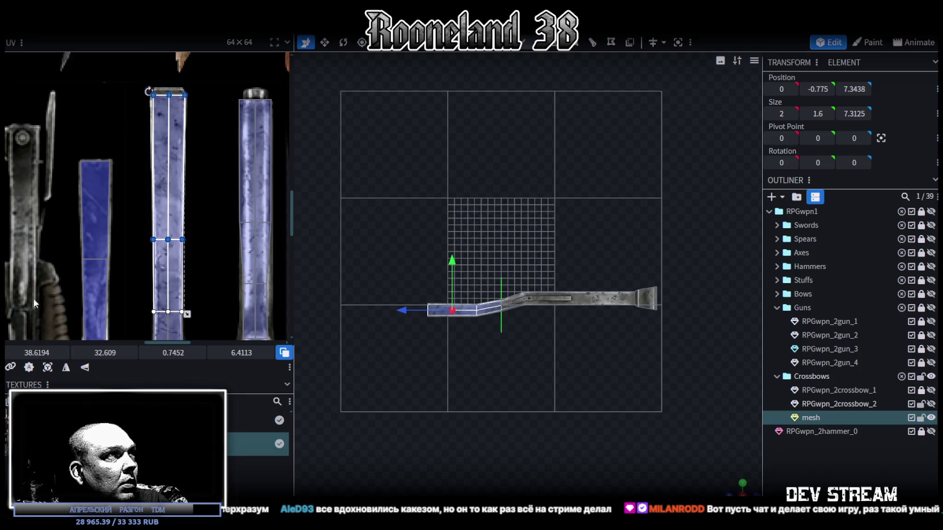
scroll(143, 265, "up", 2)
scroll(162, 304, "up", 2)
scroll(114, 306, "up", 2)
scroll(64, 307, "up", 2)
scroll(150, 155, "down", 2)
scroll(146, 212, "down", 2)
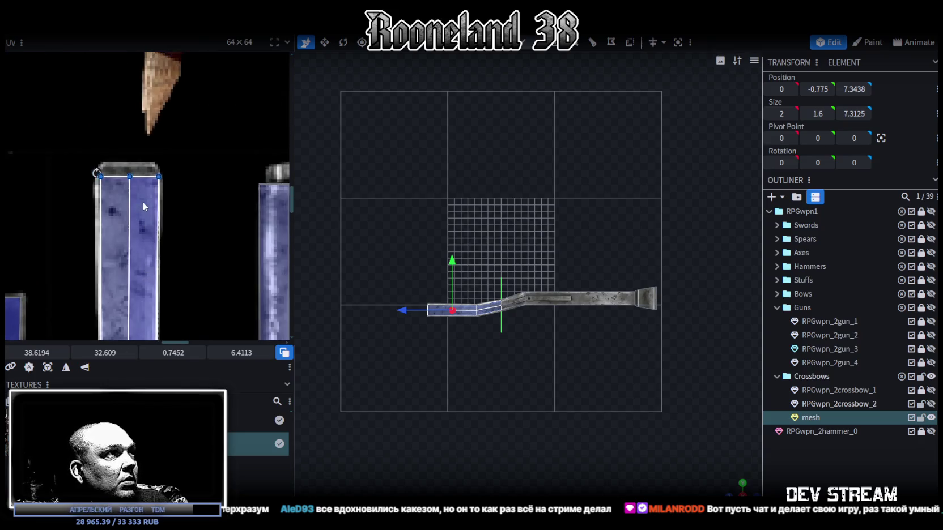
scroll(81, 179, "up", 3)
scroll(68, 252, "down", 2)
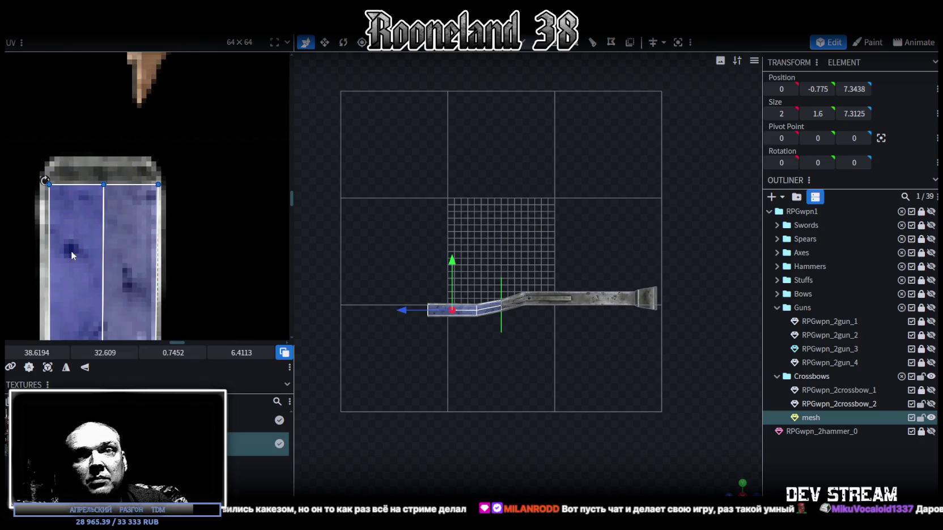
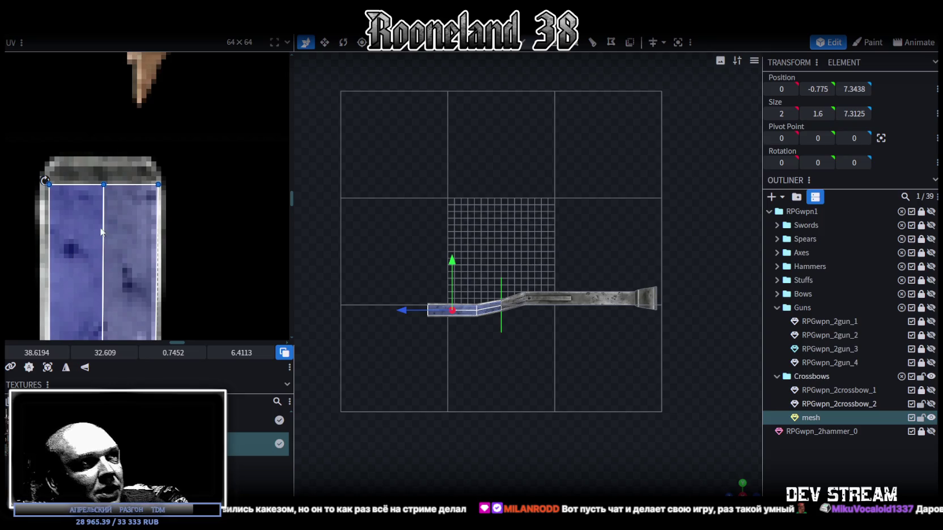
Switch to a perspective view of the gun and clear the current face selection.
scroll(539, 375, "up", 1)
scroll(497, 347, "up", 2)
scroll(469, 185, "up", 2)
scroll(534, 231, "up", 2)
scroll(531, 284, "up", 2)
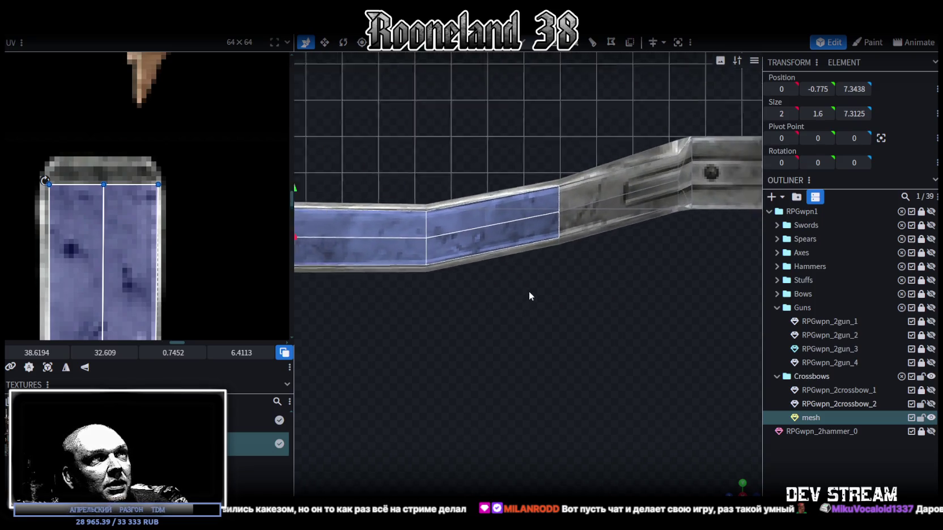
scroll(529, 292, "down", 3)
scroll(529, 293, "down", 3)
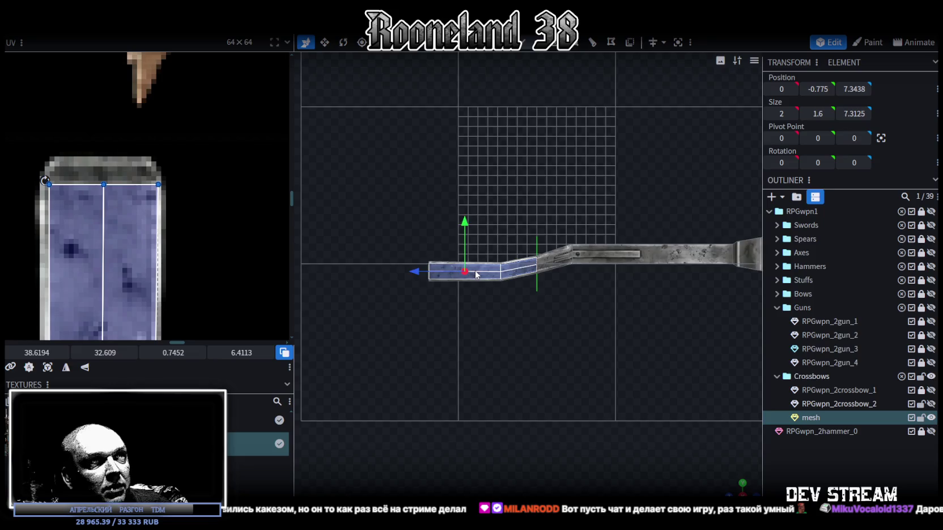
scroll(476, 275, "up", 2)
scroll(524, 317, "down", 1)
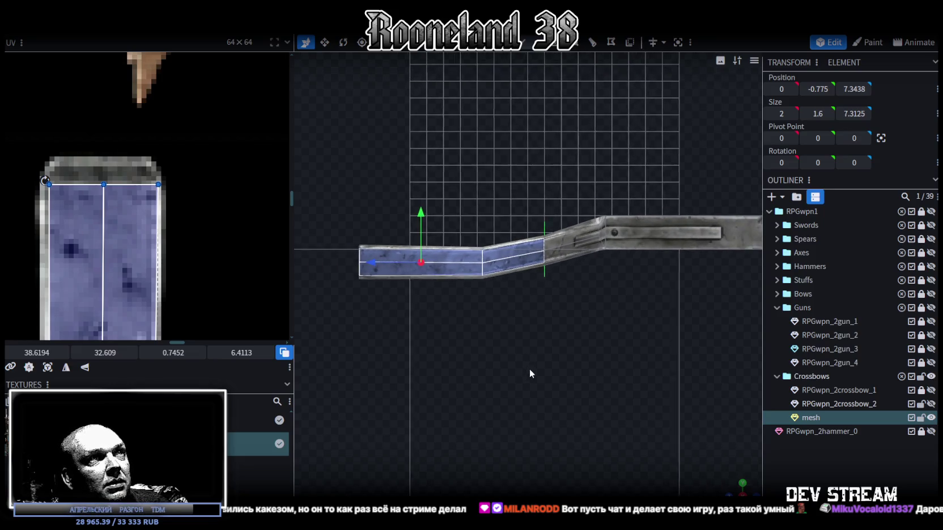
scroll(535, 374, "down", 1)
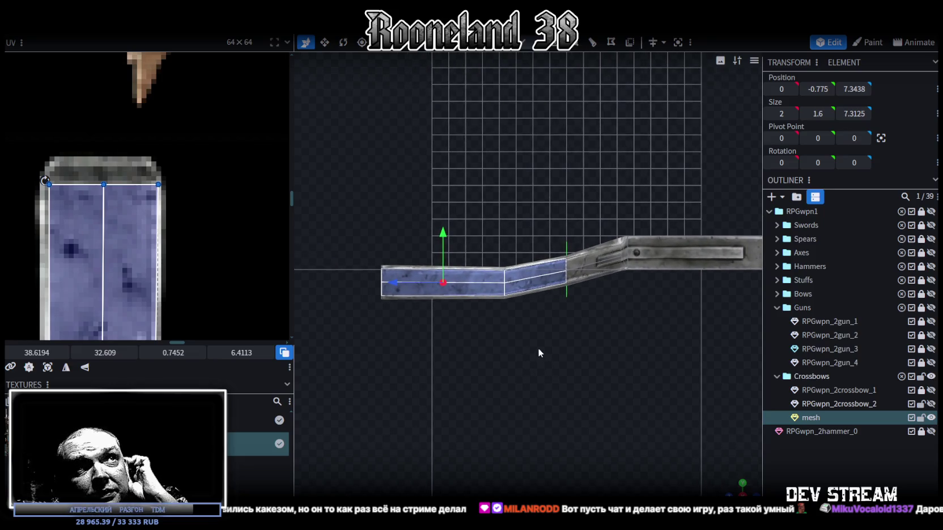
left_click(739, 490)
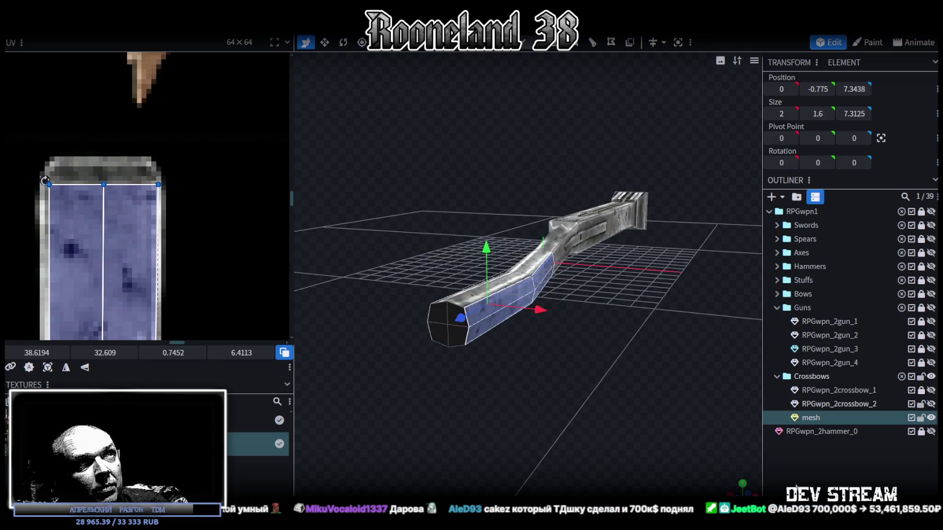
left_click(587, 378)
mouse_move(587, 378)
left_mouse_down()
mouse_move(561, 416)
mouse_move(469, 321)
mouse_move(530, 395)
mouse_move(501, 361)
mouse_move(547, 361)
mouse_move(481, 146)
left_mouse_up()
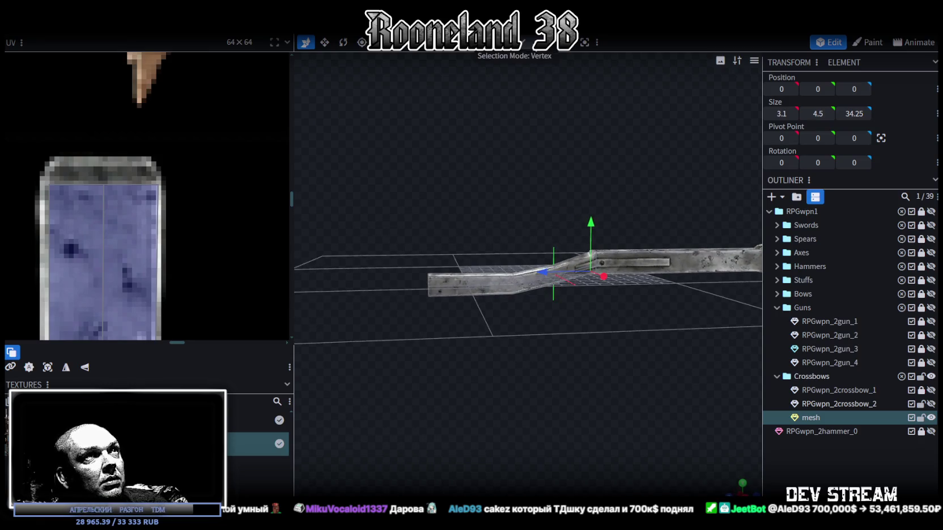
Move the barrel's front-end vertices back along Z from 11 to 10.
left_click_drag(388, 244, 454, 326)
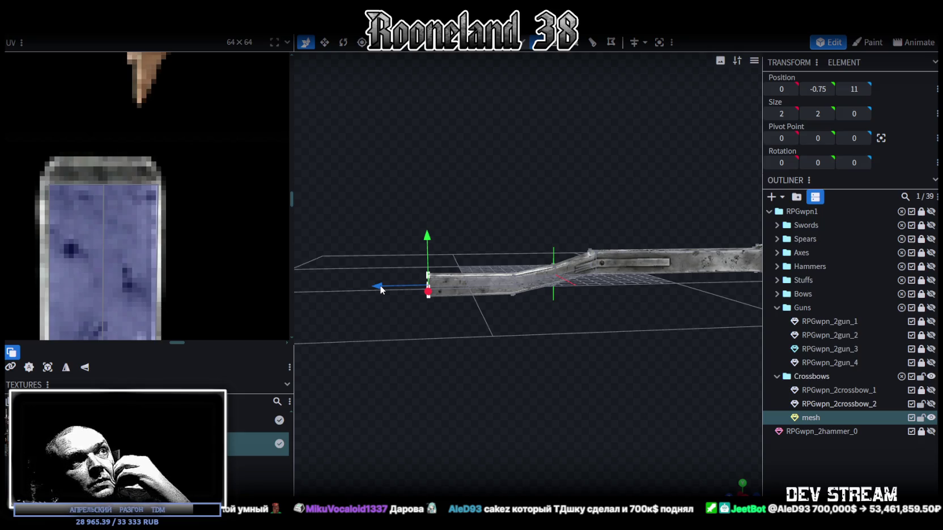
left_click_drag(380, 291, 397, 288)
mouse_move(578, 362)
left_mouse_down()
mouse_move(571, 459)
mouse_move(587, 396)
mouse_move(699, 366)
mouse_move(730, 378)
mouse_move(663, 414)
mouse_move(563, 420)
mouse_move(551, 373)
mouse_move(580, 349)
mouse_move(596, 379)
mouse_move(564, 417)
mouse_move(507, 53)
left_mouse_up()
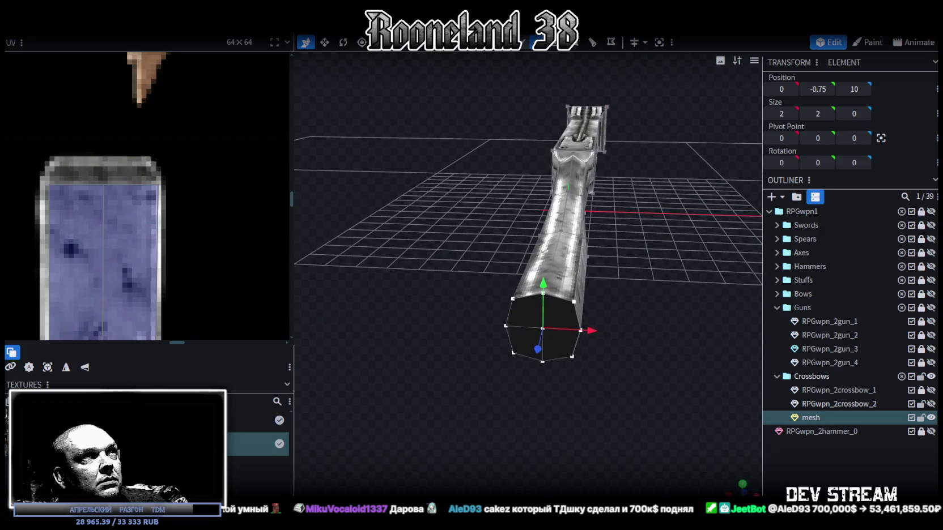
Select the barrel's octagonal end face, undo an accidental move, and view it head-on.
left_click(527, 340)
left_click_drag(555, 324, 521, 350)
key("ctrl+z")
left_click(742, 484)
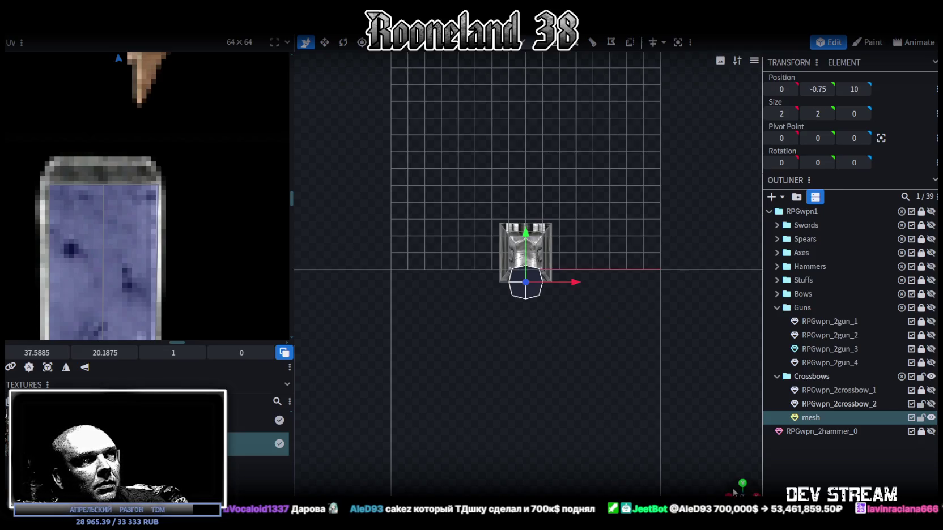
Give the end face a square UV and place it on the atlas's blue blade strip.
left_click(48, 367)
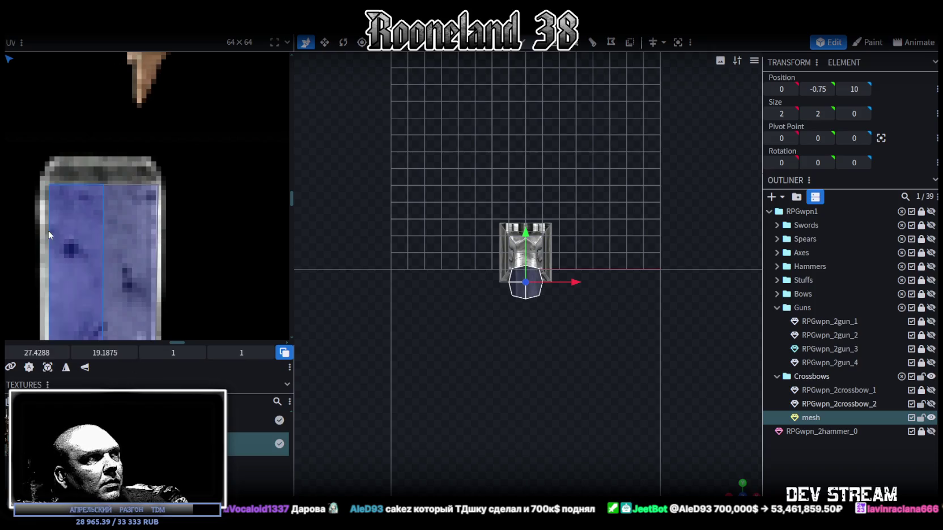
scroll(51, 230, "down", 3)
scroll(53, 231, "down", 3)
middle_click_drag(53, 231, 158, 276)
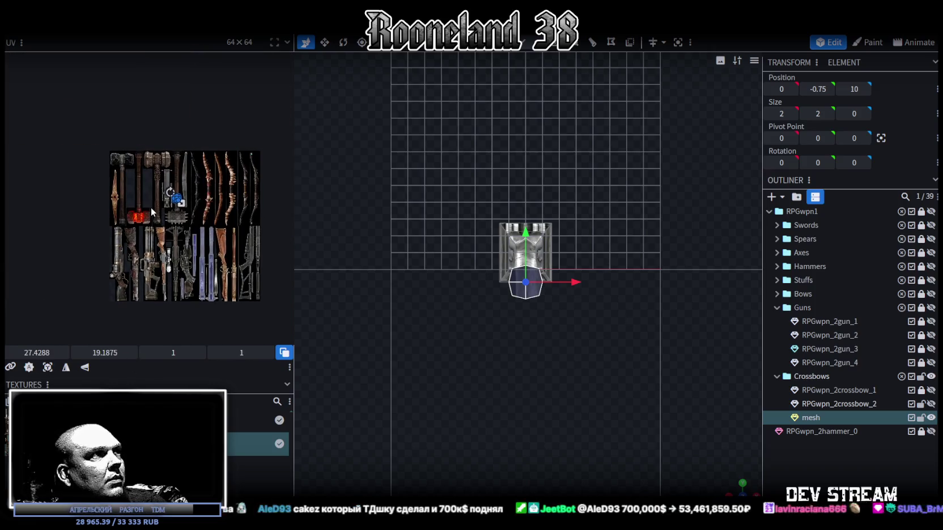
scroll(153, 221, "up", 2)
scroll(159, 227, "up", 2)
scroll(194, 245, "up", 2)
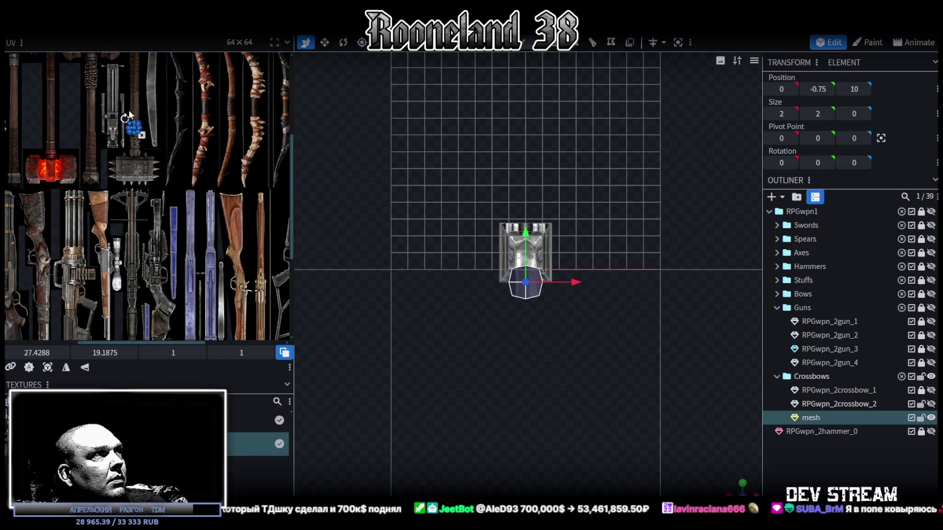
scroll(146, 138, "up", 2)
left_click_drag(134, 145, 229, 310)
middle_click_drag(229, 310, 186, 174)
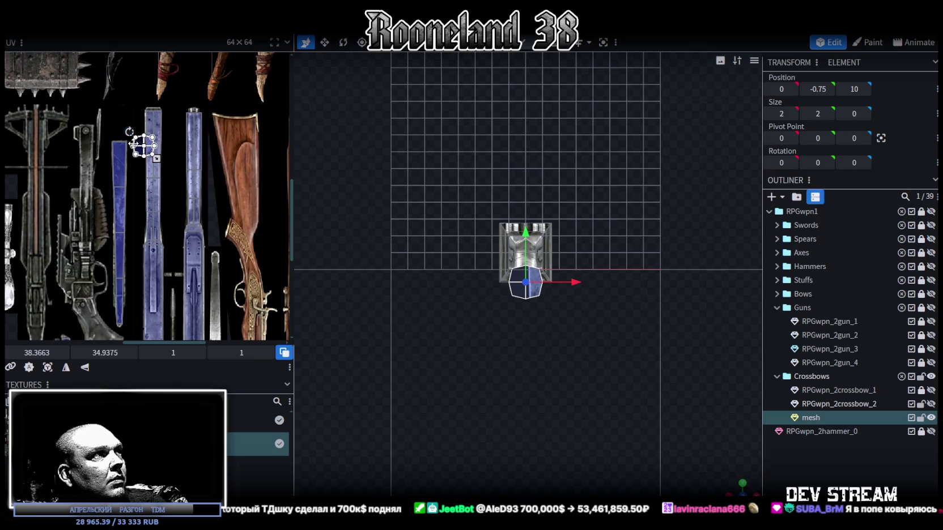
mouse_move(147, 144)
left_mouse_down()
mouse_move(156, 249)
mouse_move(197, 128)
left_mouse_up()
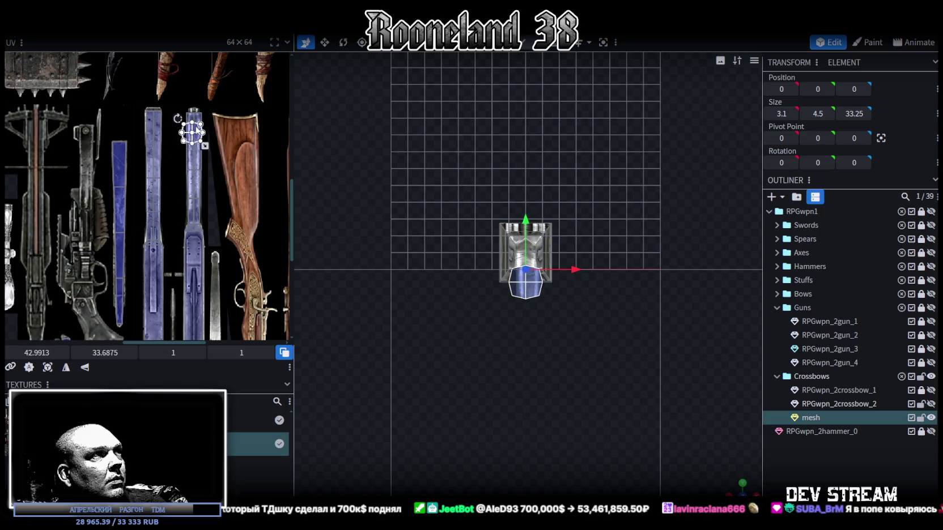
Resize the end-cap UV to 0.7188 × 0.7188 on the blade and mirror it.
scroll(197, 108, "up", 1)
scroll(196, 107, "up", 2)
left_click_drag(197, 184, 209, 192)
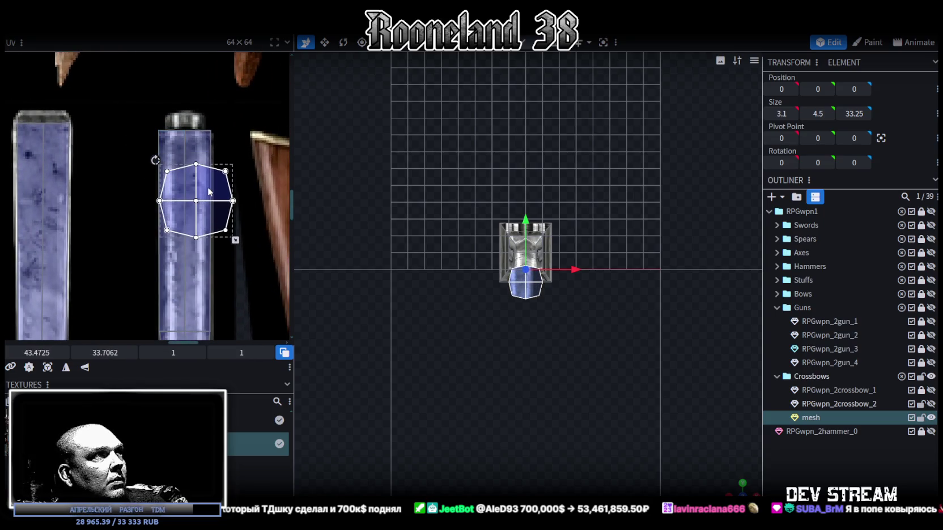
left_click_drag(234, 241, 212, 225)
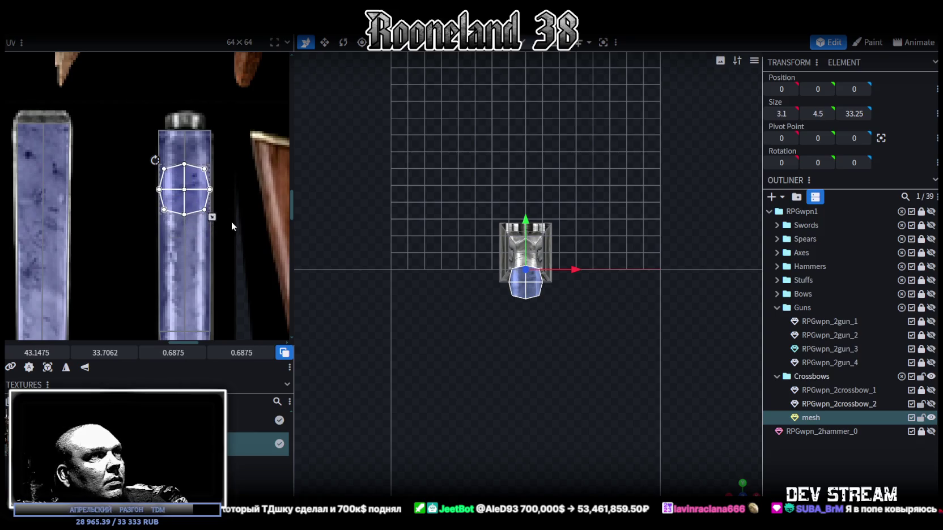
scroll(702, 446, "up", 2)
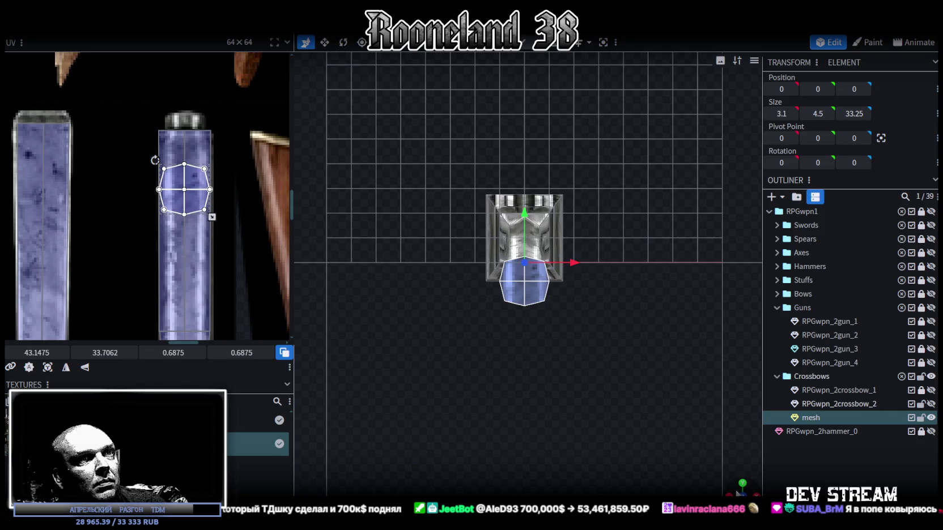
left_click_drag(601, 317, 624, 436)
scroll(158, 171, "up", 2)
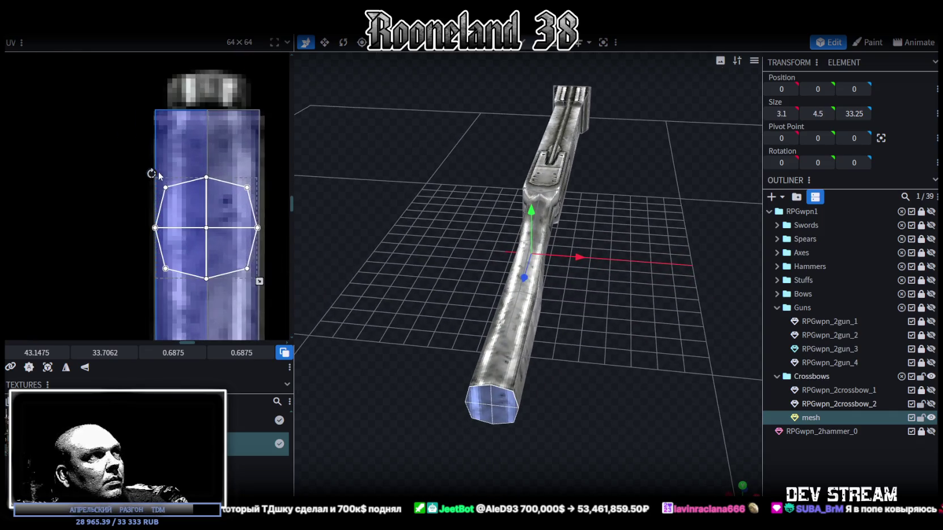
scroll(243, 236, "up", 2)
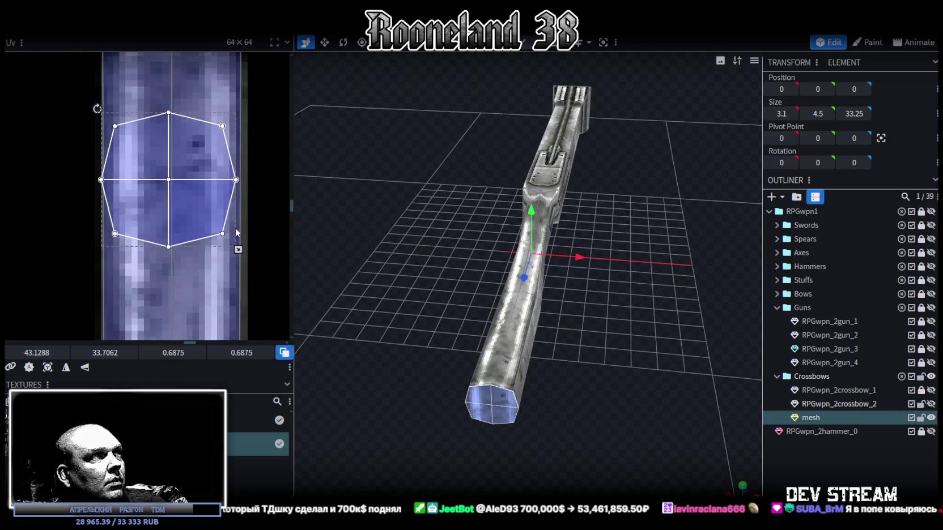
left_click_drag(244, 259, 248, 257)
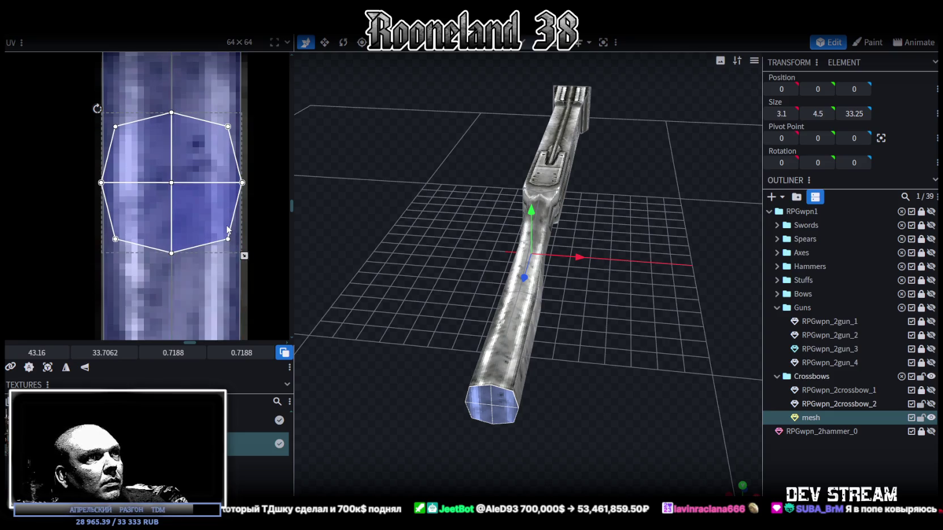
left_click(84, 369)
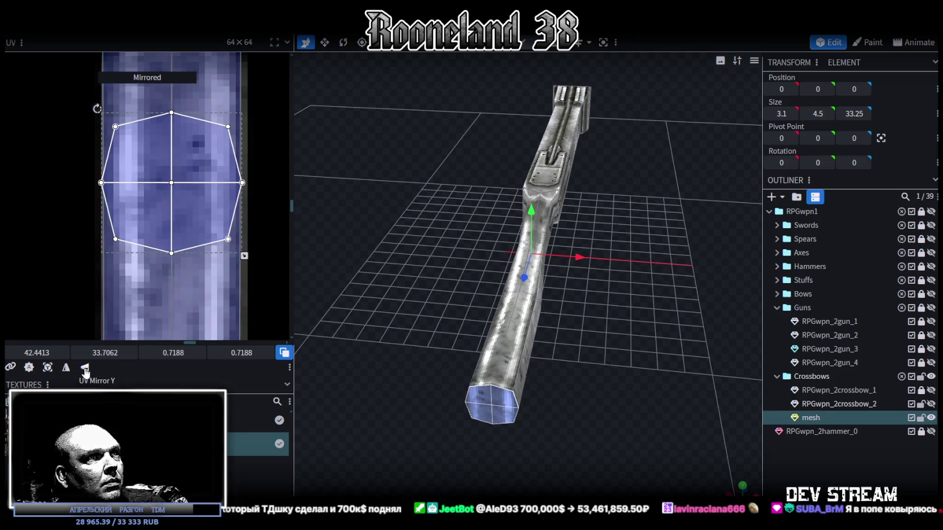
left_click(811, 441)
mouse_move(679, 407)
left_mouse_down()
mouse_move(661, 367)
mouse_move(664, 389)
left_mouse_up()
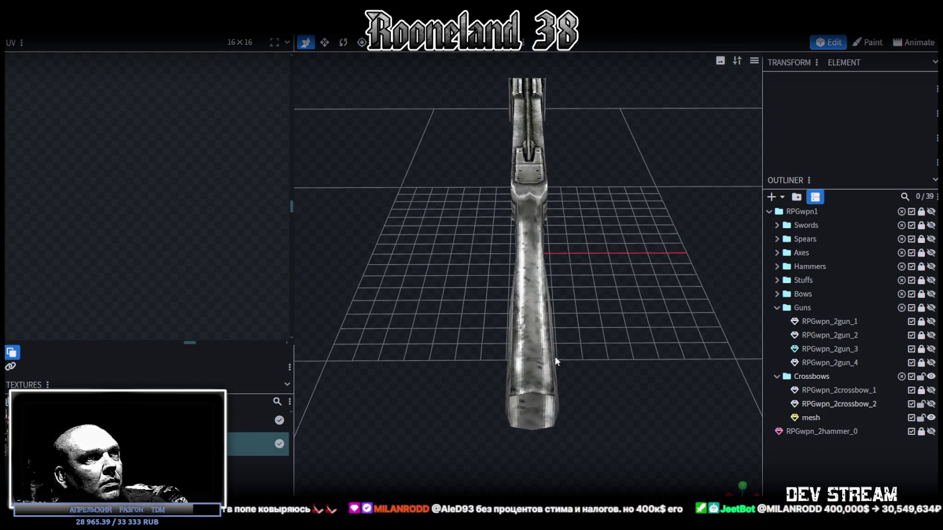
Select the gun mesh's long stock faces and view them straight on.
left_click(543, 358)
scroll(191, 238, "down", 2)
scroll(193, 239, "down", 1)
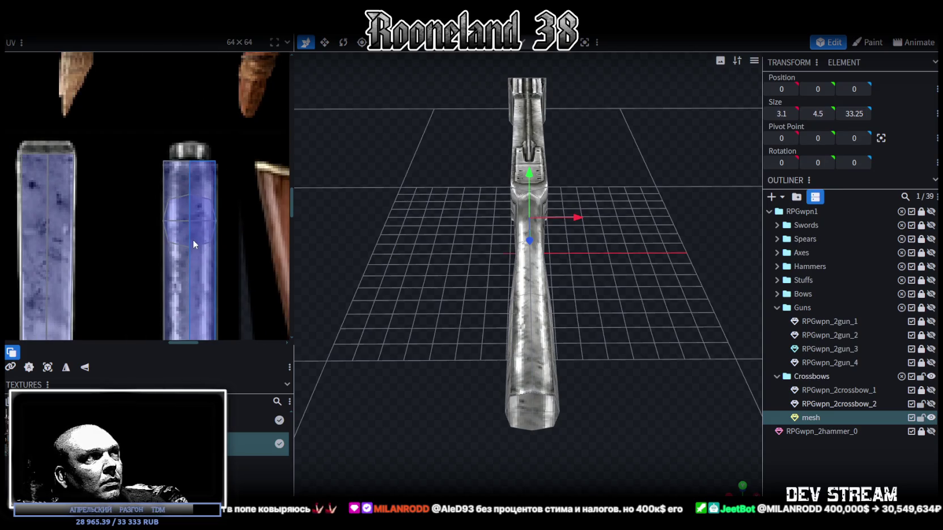
scroll(193, 239, "down", 1)
mouse_move(515, 317)
left_mouse_down()
mouse_move(548, 337)
mouse_move(469, 366)
mouse_move(483, 401)
left_mouse_up()
scroll(554, 260, "up", 3)
mouse_move(554, 260)
left_mouse_down()
mouse_move(478, 215)
mouse_move(576, 269)
left_mouse_up()
left_click(576, 269)
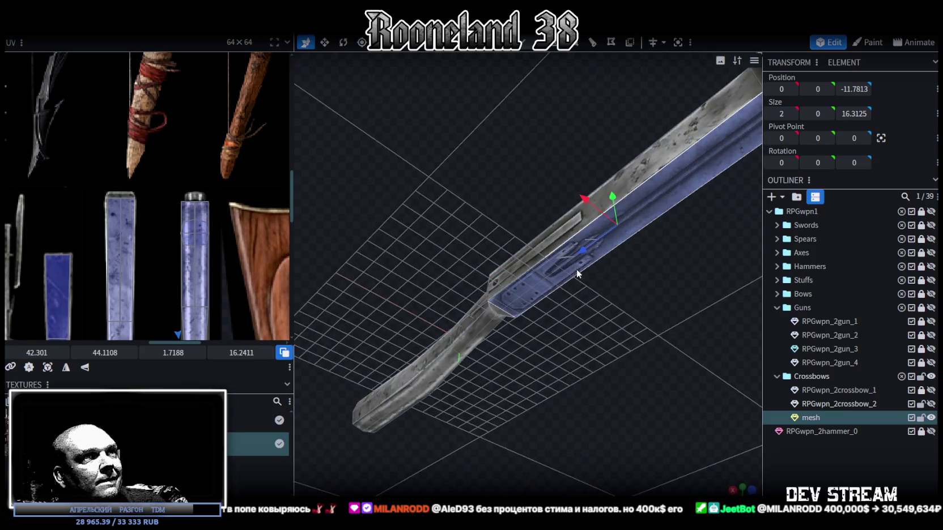
mouse_move(620, 349)
left_mouse_down()
mouse_move(511, 409)
mouse_move(493, 397)
left_mouse_up()
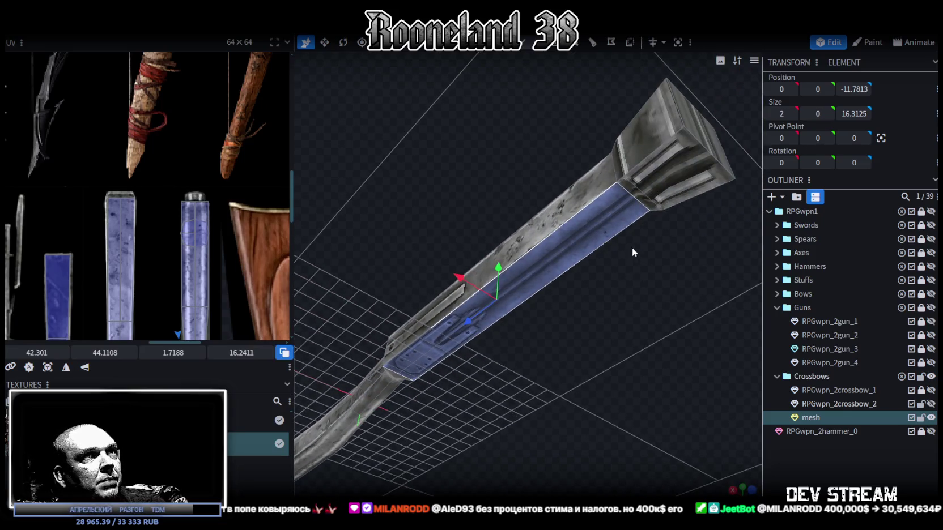
left_click(638, 198, "shift")
mouse_move(682, 227)
left_mouse_down()
mouse_move(602, 349)
mouse_move(396, 318)
left_mouse_up()
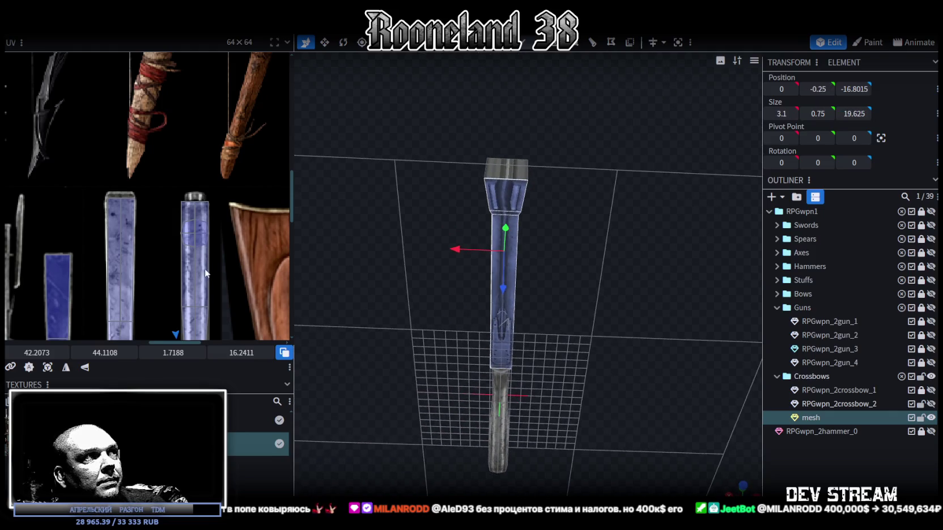
scroll(193, 261, "down", 2)
scroll(193, 260, "down", 2)
left_click_drag(587, 372, 581, 337)
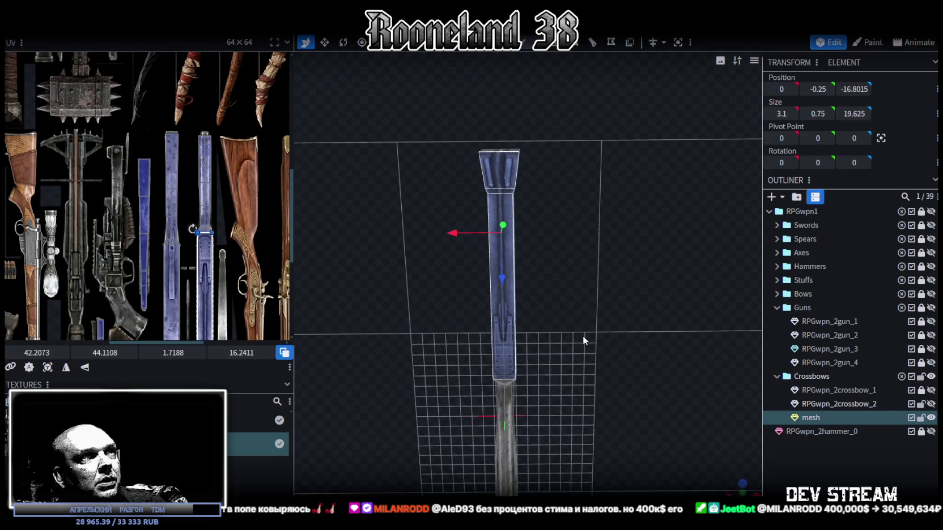
left_click(742, 483)
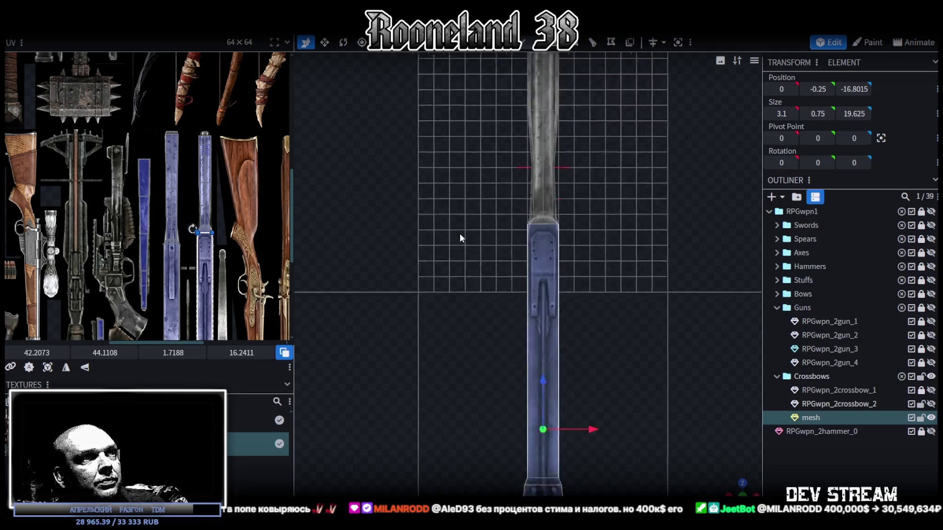
Project the stock faces' UVs from view and fit the box onto the blue barrel strip.
left_click(48, 368)
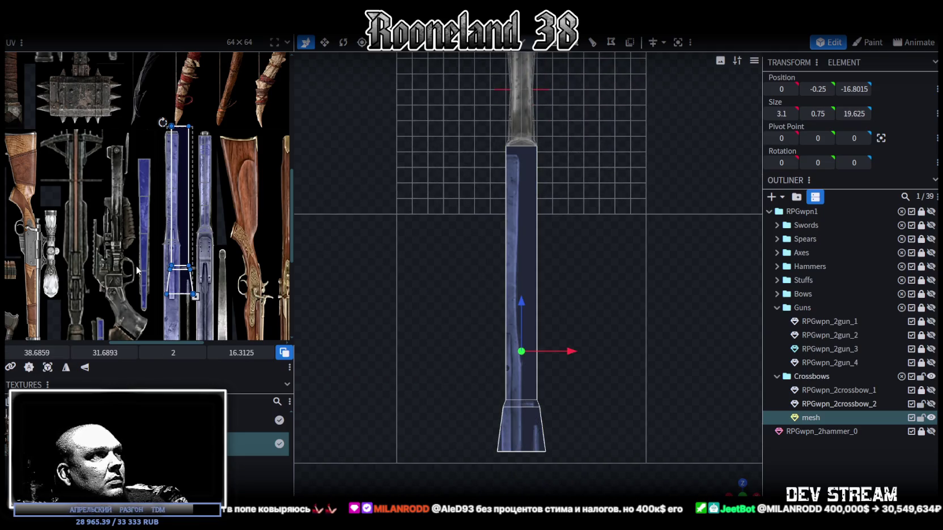
scroll(191, 191, "down", 2)
scroll(192, 192, "up", 3)
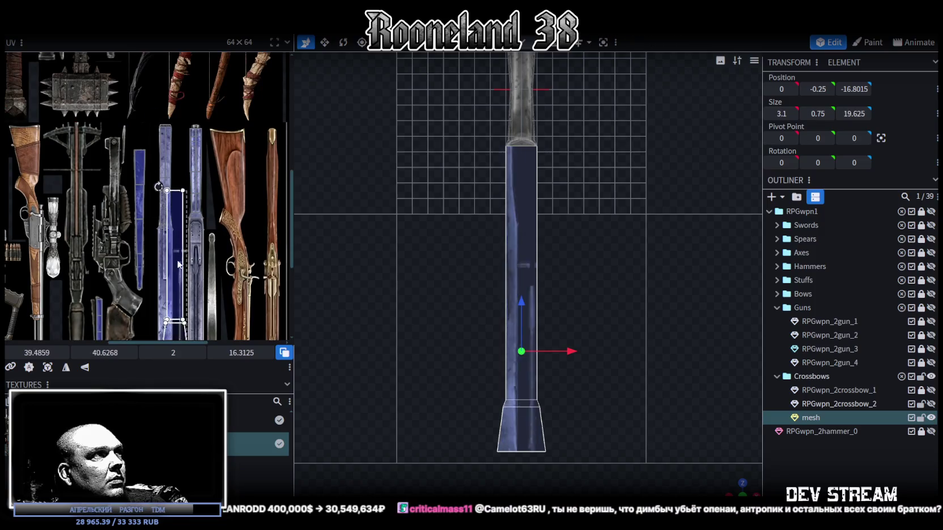
left_click_drag(191, 191, 186, 269)
middle_click_drag(185, 269, 214, 178)
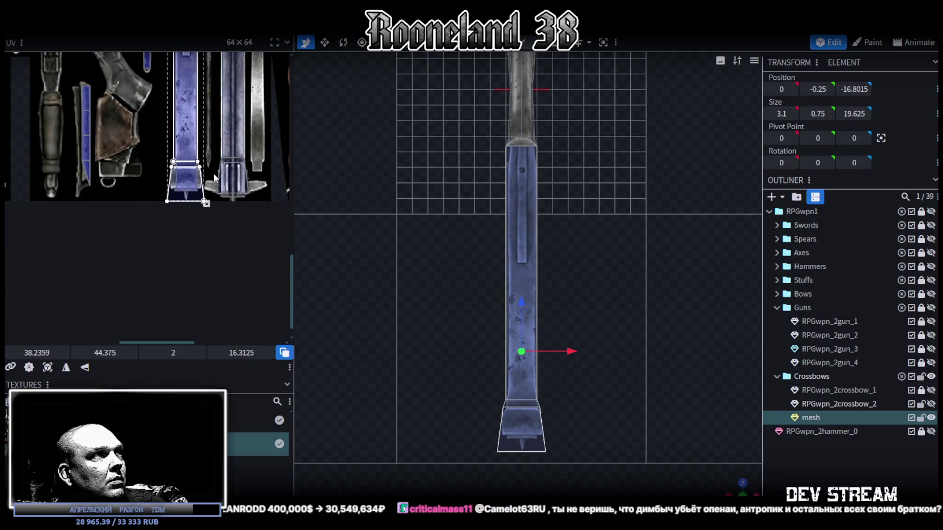
mouse_move(206, 203)
left_mouse_down()
mouse_move(194, 122)
mouse_move(184, 145)
left_mouse_up()
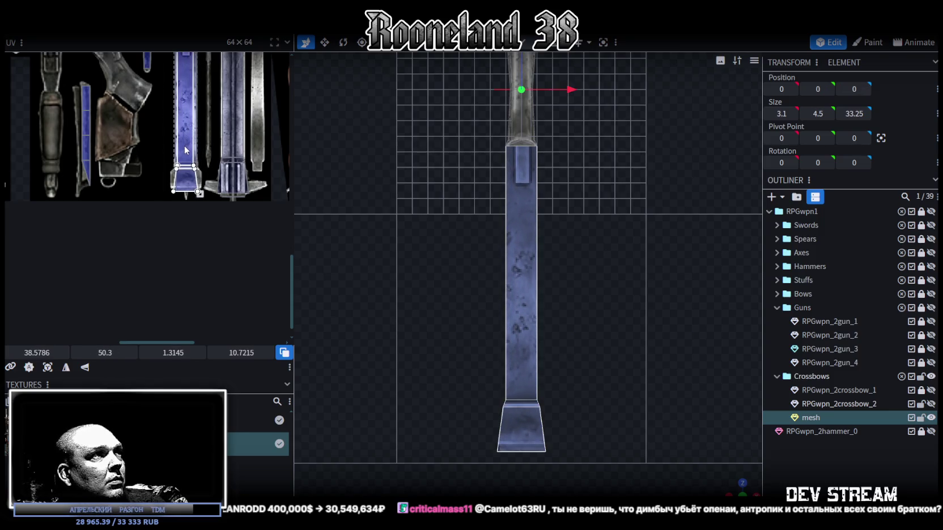
scroll(187, 165, "up", 3)
left_click_drag(193, 179, 170, 151)
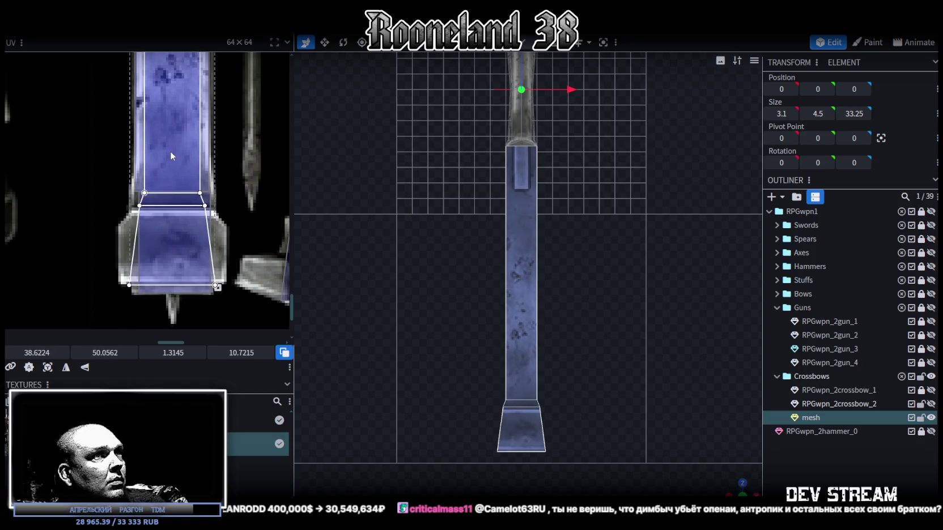
Select the front end-cap face, shift its UV, and unhide the RPGwpn_2crossbow_2 limbs.
mouse_move(743, 482)
left_mouse_down()
mouse_move(653, 340)
mouse_move(657, 327)
mouse_move(660, 357)
mouse_move(482, 415)
mouse_move(572, 383)
left_mouse_up()
left_click(482, 316)
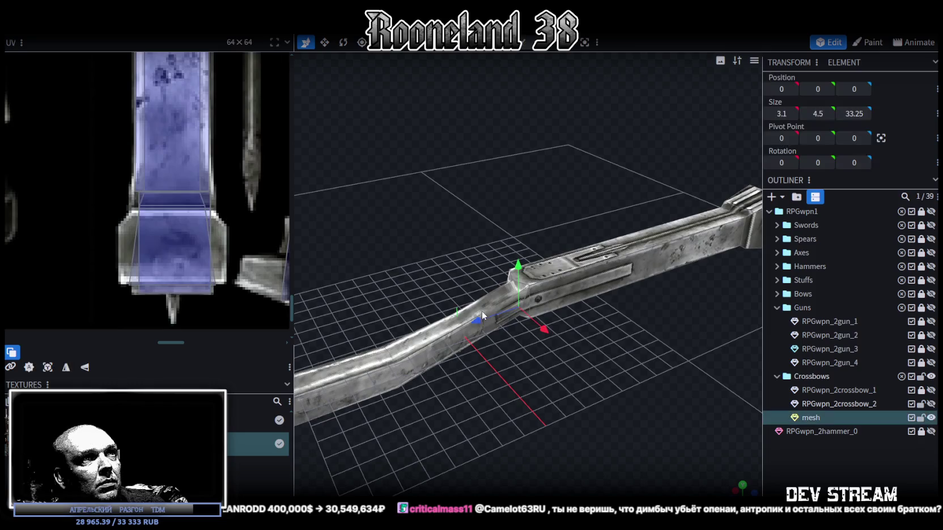
left_click(575, 295)
mouse_move(575, 294)
left_mouse_down()
mouse_move(620, 364)
mouse_move(573, 406)
mouse_move(672, 313)
left_mouse_up()
left_click(669, 300)
scroll(215, 241, "down", 2)
scroll(216, 241, "down", 2)
scroll(208, 280, "down", 2)
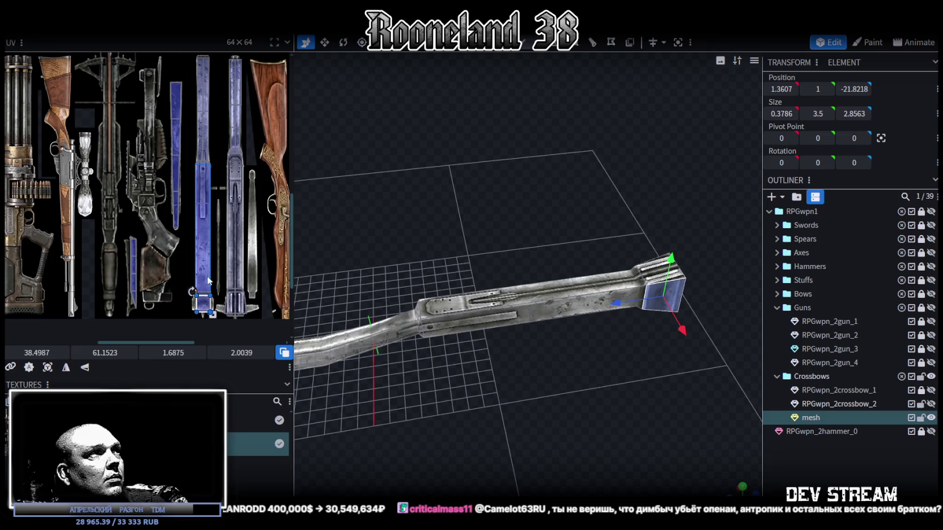
middle_click_drag(232, 253, 190, 229)
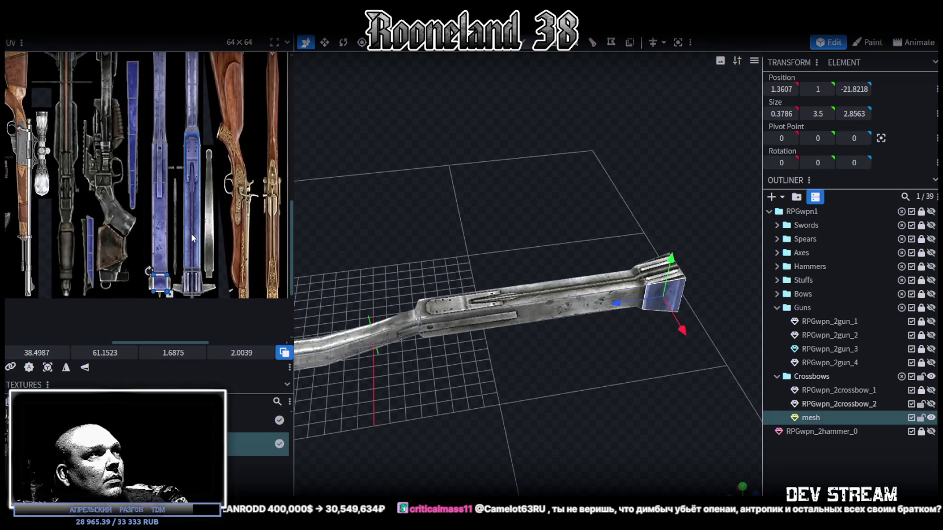
mouse_move(572, 368)
left_mouse_down()
mouse_move(411, 366)
mouse_move(417, 391)
mouse_move(538, 344)
mouse_move(497, 359)
mouse_move(458, 354)
mouse_move(513, 377)
left_mouse_up()
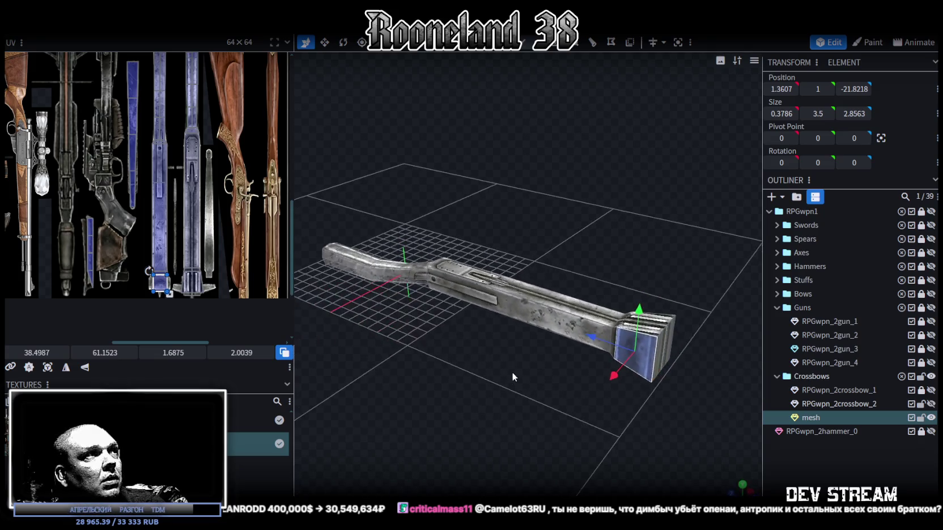
left_click(931, 404)
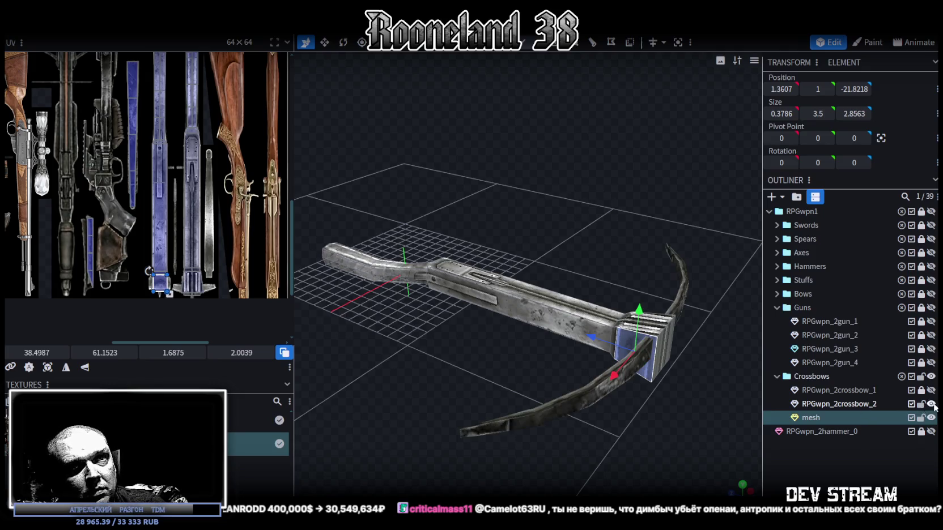
Select the crossbow limb faces and merge the stock mesh into RPGwpn_2crossbow_2.
left_click(855, 405)
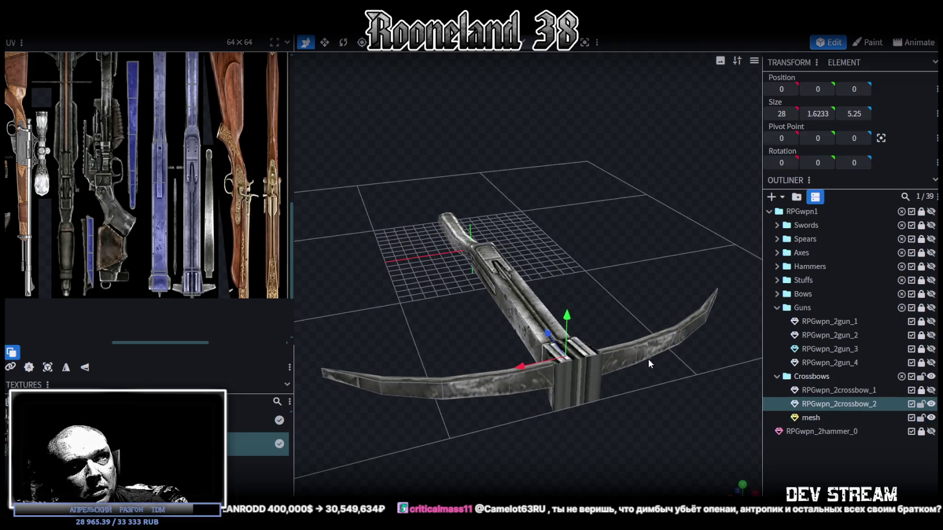
left_click(632, 363)
mouse_move(708, 390)
left_mouse_down()
mouse_move(729, 284)
mouse_move(596, 377)
mouse_move(503, 361)
left_mouse_up()
left_click(448, 357)
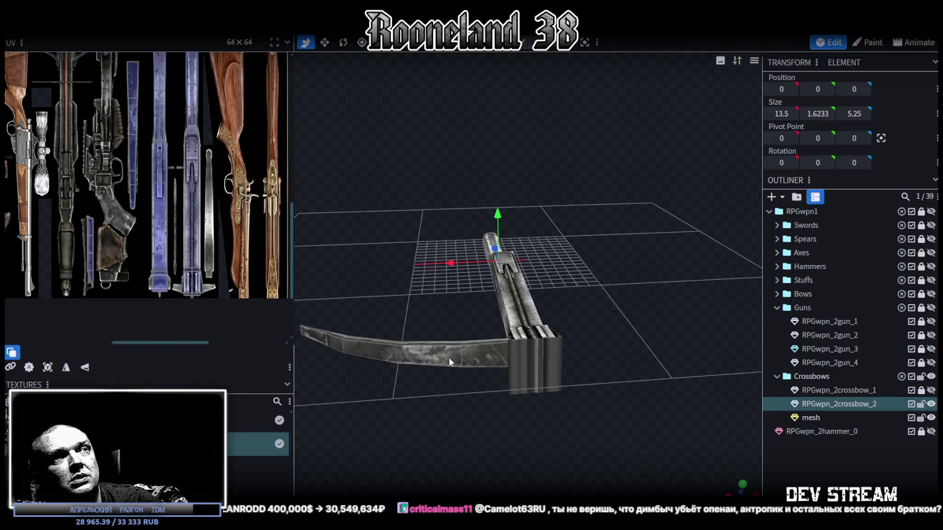
left_click(807, 419, "ctrl")
right_click(807, 420)
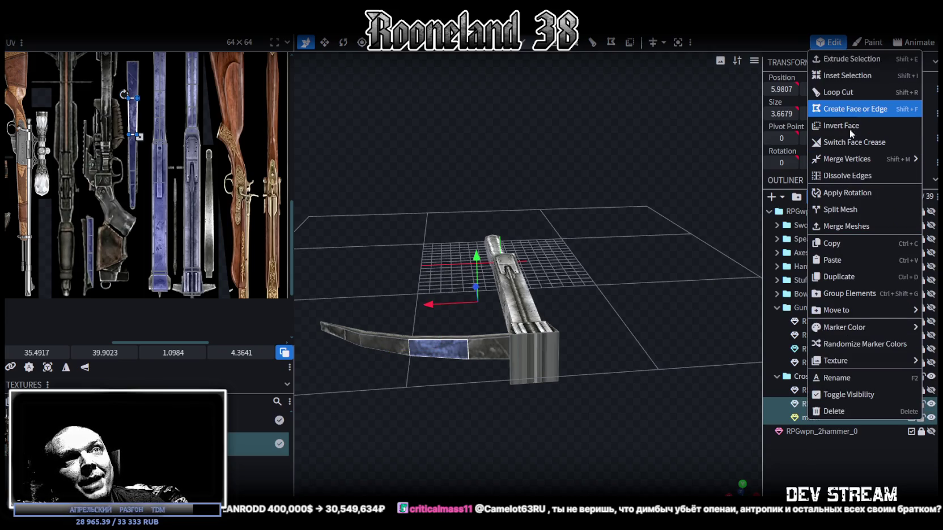
left_click(846, 226)
Stretch the selected limb faces taller along Y.
mouse_move(453, 450)
left_mouse_down()
mouse_move(512, 415)
mouse_move(496, 386)
mouse_move(543, 340)
mouse_move(611, 352)
mouse_move(593, 372)
mouse_move(416, 232)
mouse_move(586, 354)
mouse_move(553, 389)
left_mouse_up()
key("v")
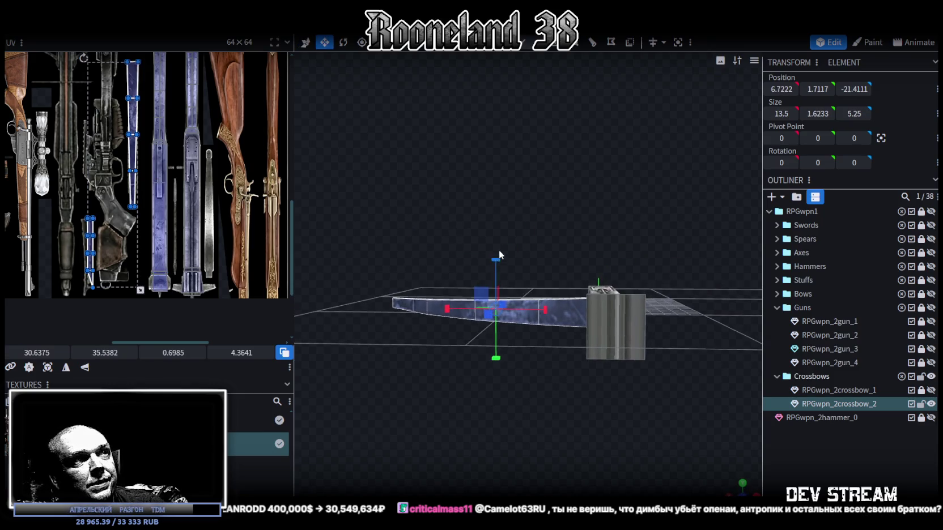
mouse_move(497, 263)
left_mouse_down()
mouse_move(495, 245)
mouse_move(576, 277)
mouse_move(611, 271)
mouse_move(580, 283)
left_mouse_up()
Move the limb against the front block, ending at 7.3222, 1.3117, -21.3111.
key("v")
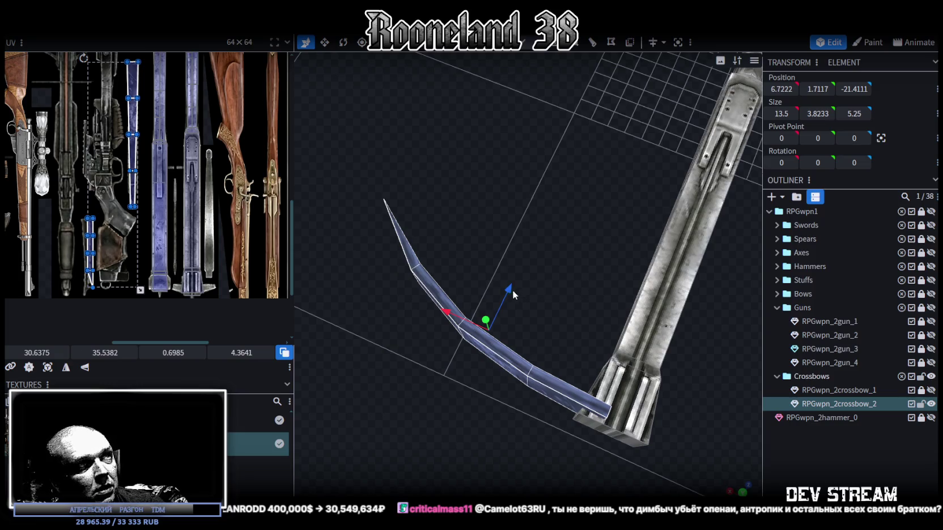
left_click_drag(513, 295, 507, 296)
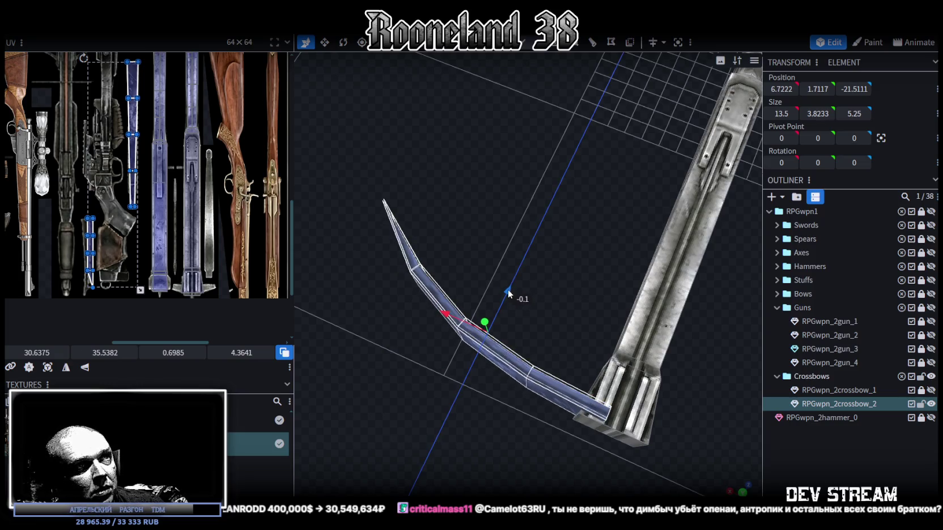
left_click_drag(507, 295, 513, 296)
left_click_drag(445, 316, 427, 311)
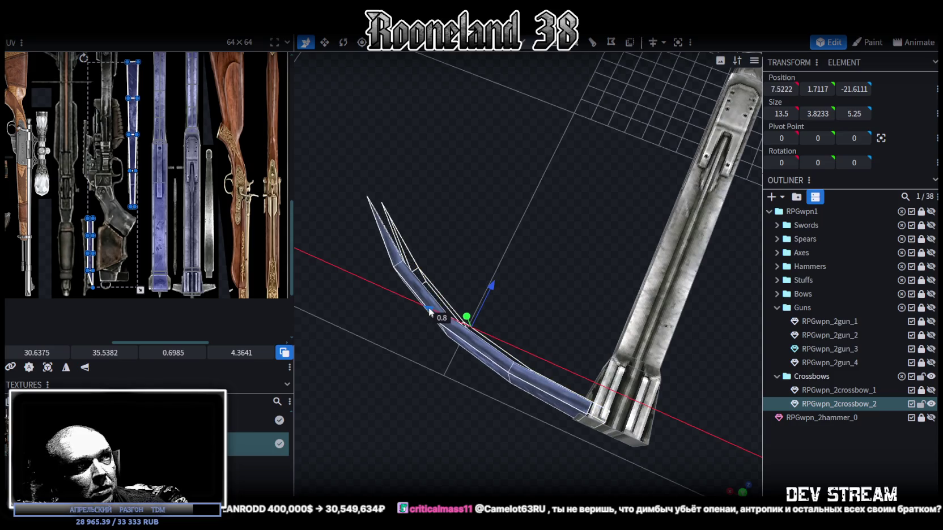
left_click_drag(449, 401, 493, 361)
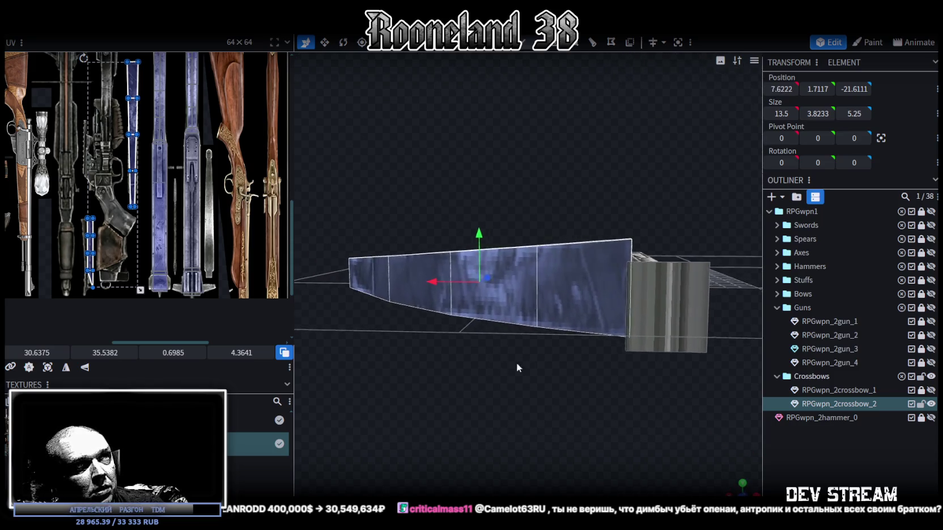
left_click_drag(427, 233, 426, 245)
mouse_move(487, 408)
left_mouse_down()
mouse_move(411, 435)
mouse_move(499, 436)
mouse_move(475, 443)
left_mouse_up()
left_click_drag(445, 256, 449, 255)
left_click_drag(390, 254, 387, 258)
mouse_move(408, 397)
left_mouse_down()
mouse_move(427, 408)
mouse_move(655, 323)
mouse_move(692, 365)
mouse_move(525, 384)
mouse_move(391, 323)
left_mouse_up()
scroll(148, 186, "up", 2)
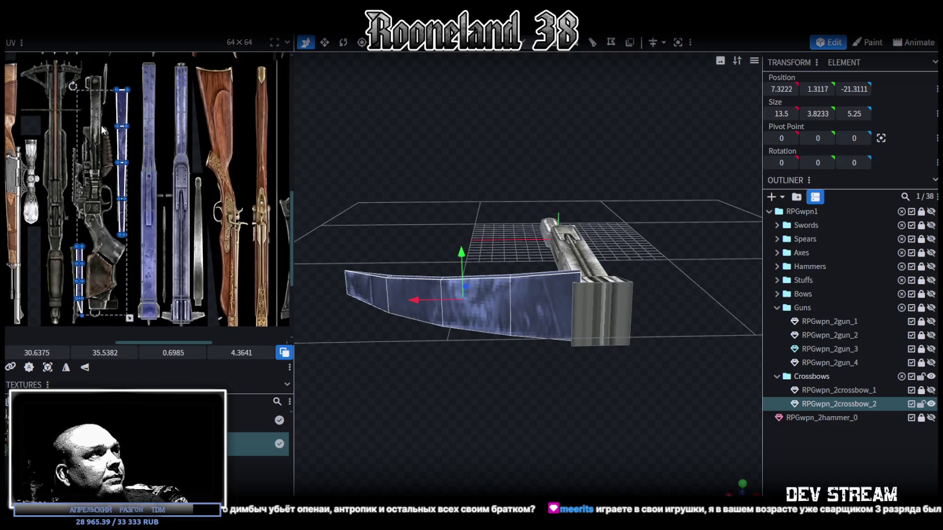
Move the tall limb UV island onto the blue barrel strip.
left_click(121, 125)
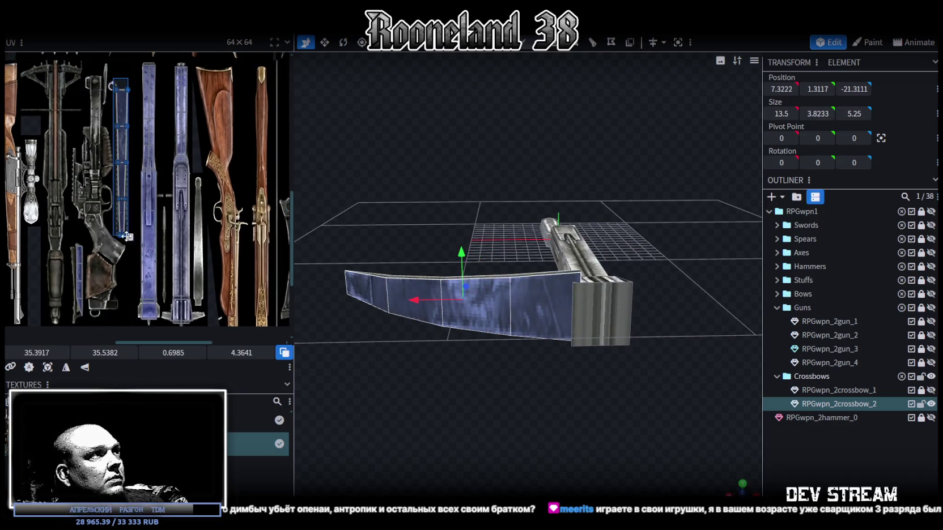
left_click_drag(122, 149, 204, 215)
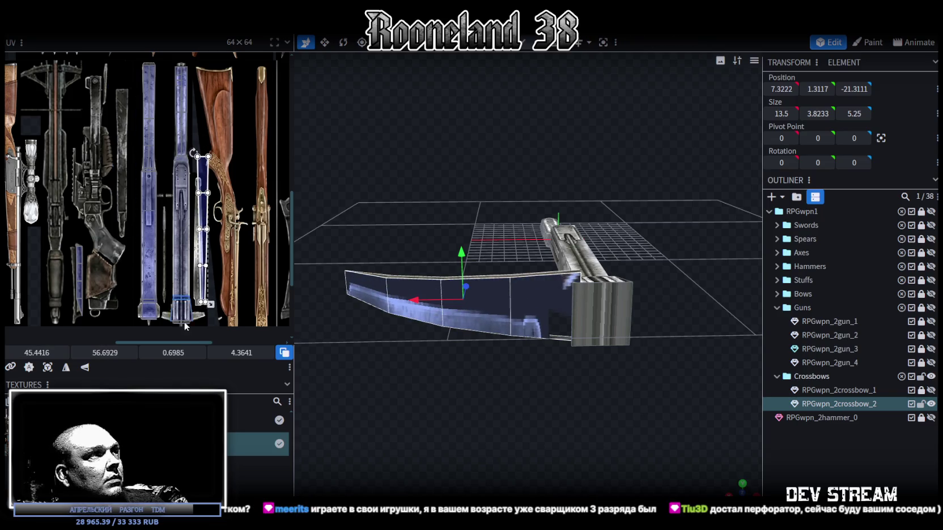
scroll(204, 243, "up", 2)
scroll(204, 243, "up", 2)
Move the dark-blue strip UV island onto the lighter blue strip and resize it to fit.
left_click(218, 254)
scroll(220, 250, "down", 2)
left_click(221, 171)
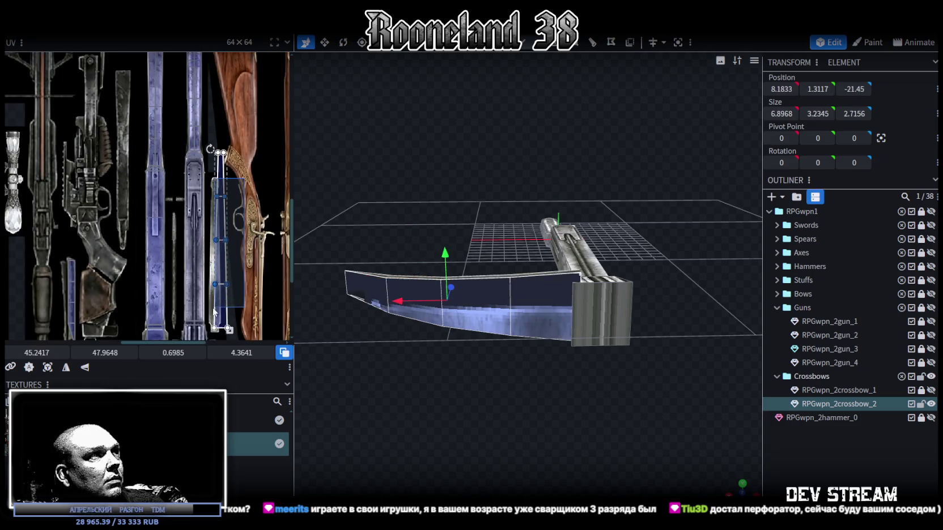
scroll(221, 170, "up", 2)
mouse_move(224, 177)
left_mouse_down()
mouse_move(216, 170)
mouse_move(189, 194)
left_mouse_up()
scroll(218, 182, "up", 2)
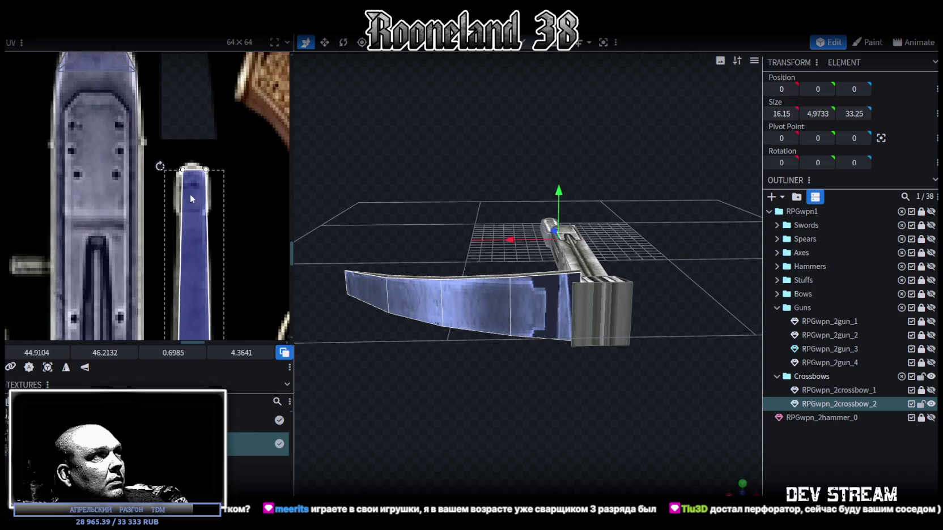
scroll(222, 311, "down", 1)
scroll(227, 183, "up", 2)
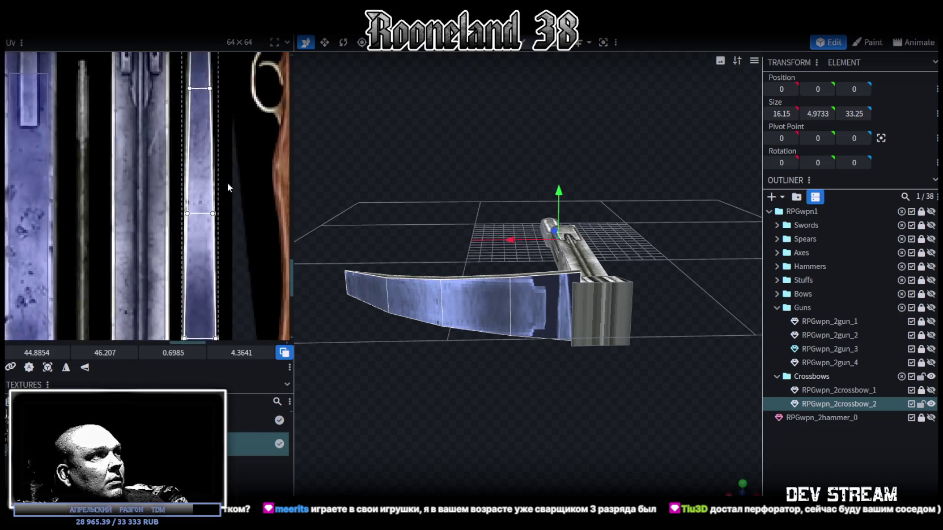
scroll(234, 271, "up", 1)
scroll(221, 175, "up", 1)
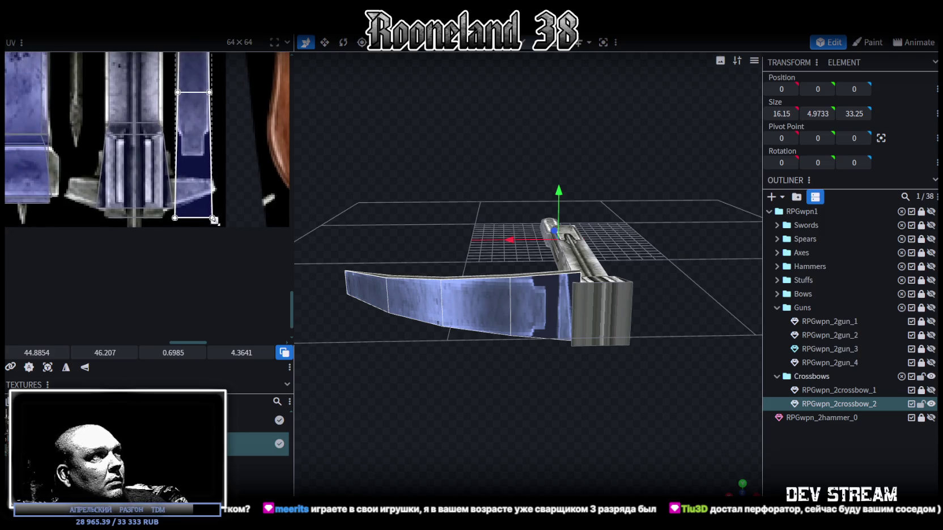
left_click_drag(213, 220, 209, 210)
scroll(207, 113, "up", 2)
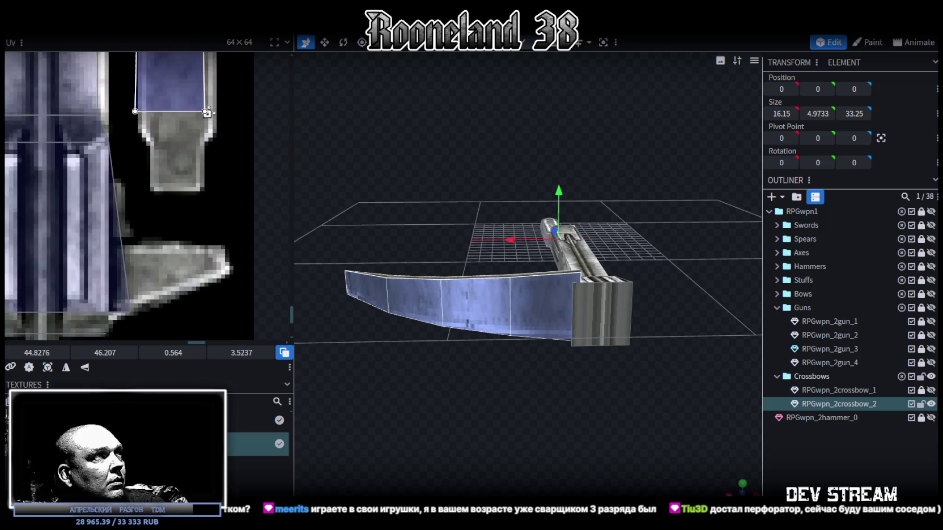
left_click_drag(207, 112, 209, 132)
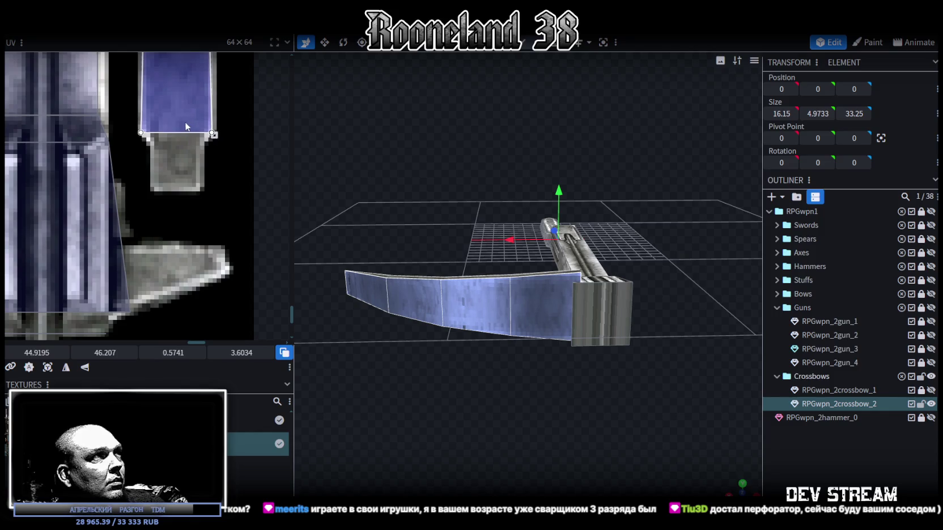
Select the bow arm's underside faces and raise them one unit on Y.
mouse_move(378, 256)
left_mouse_down()
mouse_move(528, 379)
mouse_move(555, 414)
mouse_move(464, 363)
left_mouse_up()
scroll(39, 126, "down", 3)
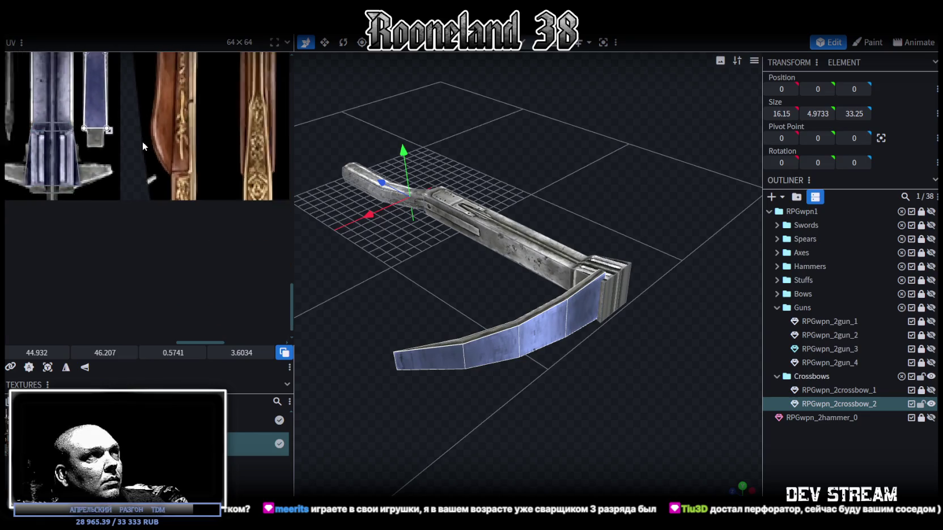
scroll(142, 142, "down", 2)
scroll(206, 282, "down", 1)
mouse_move(555, 430)
left_mouse_down()
mouse_move(566, 378)
mouse_move(543, 383)
mouse_move(561, 397)
mouse_move(501, 402)
mouse_move(476, 423)
mouse_move(500, 374)
mouse_move(488, 316)
mouse_move(447, 241)
left_mouse_up()
left_click(521, 253)
left_click(476, 256, "shift")
left_click(403, 270, "shift")
mouse_move(405, 350)
left_mouse_down()
mouse_move(425, 361)
mouse_move(373, 279)
mouse_move(418, 413)
left_mouse_up()
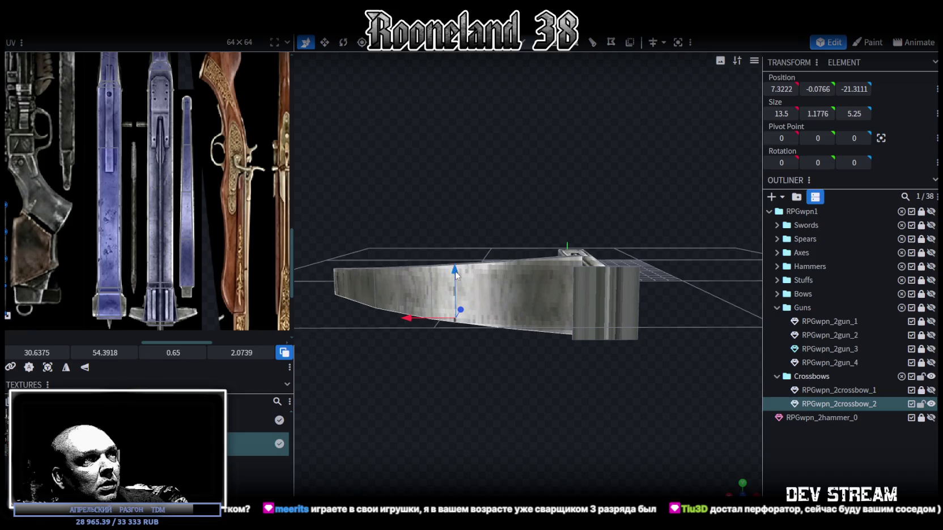
left_click_drag(455, 274, 455, 266)
mouse_move(567, 362)
left_mouse_down()
mouse_move(648, 400)
mouse_move(666, 381)
mouse_move(567, 382)
mouse_move(566, 402)
mouse_move(473, 407)
mouse_move(527, 404)
mouse_move(563, 315)
left_mouse_up()
Select the taller front block cube and bring up its face editing options.
left_click(563, 314)
mouse_move(640, 359)
left_mouse_down()
mouse_move(464, 344)
mouse_move(628, 314)
mouse_move(554, 278)
mouse_move(577, 275)
mouse_move(582, 263)
mouse_move(638, 301)
mouse_move(599, 311)
left_mouse_up()
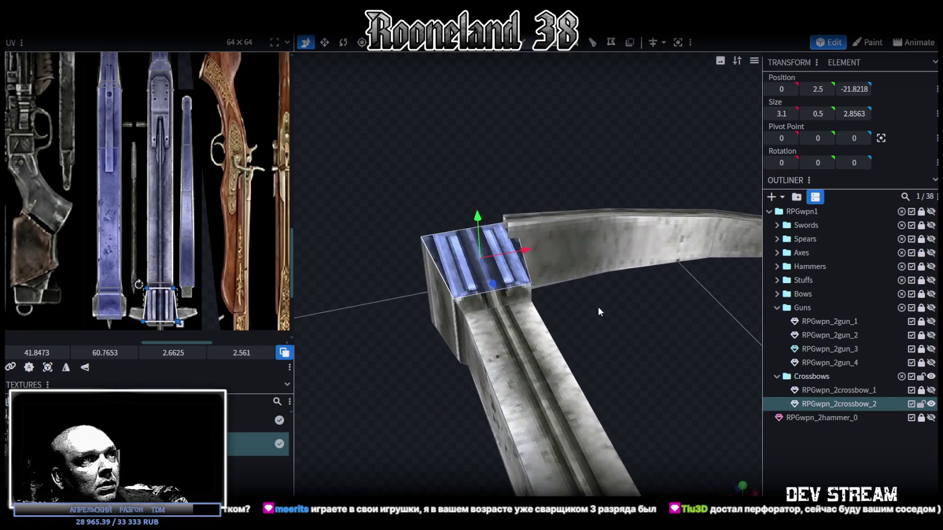
left_click(490, 299)
mouse_move(468, 234)
left_mouse_down()
mouse_move(452, 174)
mouse_move(463, 277)
left_mouse_up()
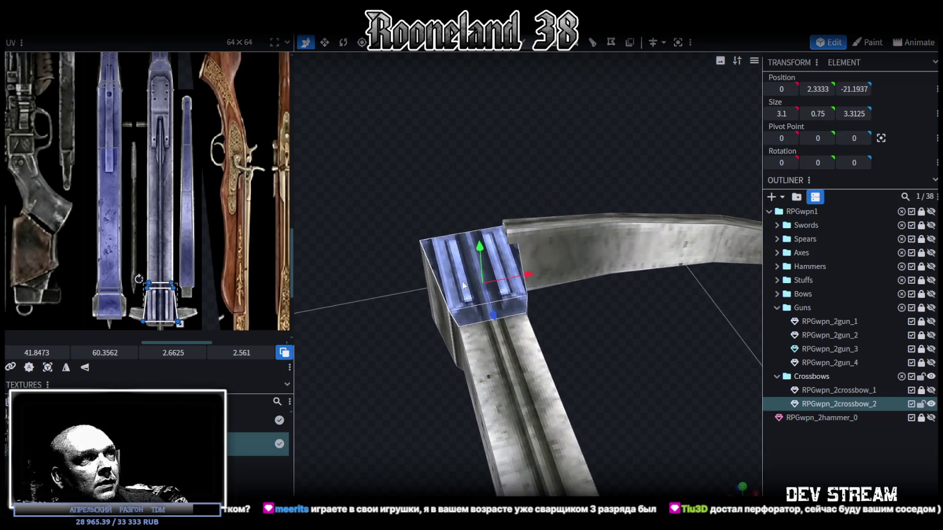
right_click(477, 317)
Split the front block's top faces into a separate mesh, RPGwpn_2crossbow_2_selection.
left_click(532, 307)
mouse_move(425, 182)
left_mouse_down()
mouse_move(613, 162)
mouse_move(583, 295)
mouse_move(449, 396)
mouse_move(445, 295)
left_mouse_up()
right_click(444, 295)
mouse_move(471, 409)
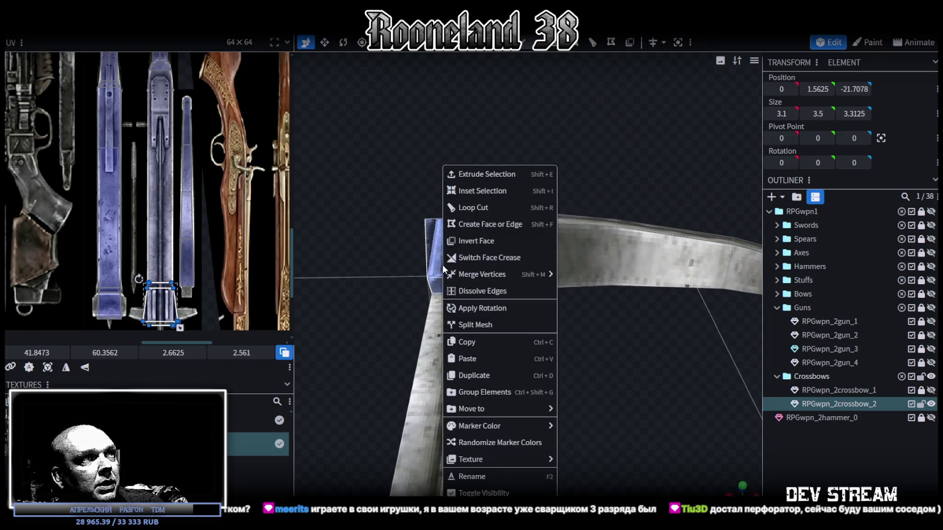
left_click(493, 325)
Loop-cut the block's top with 2 cuts and start editing a cut vertex's X position.
key("ctrl+r")
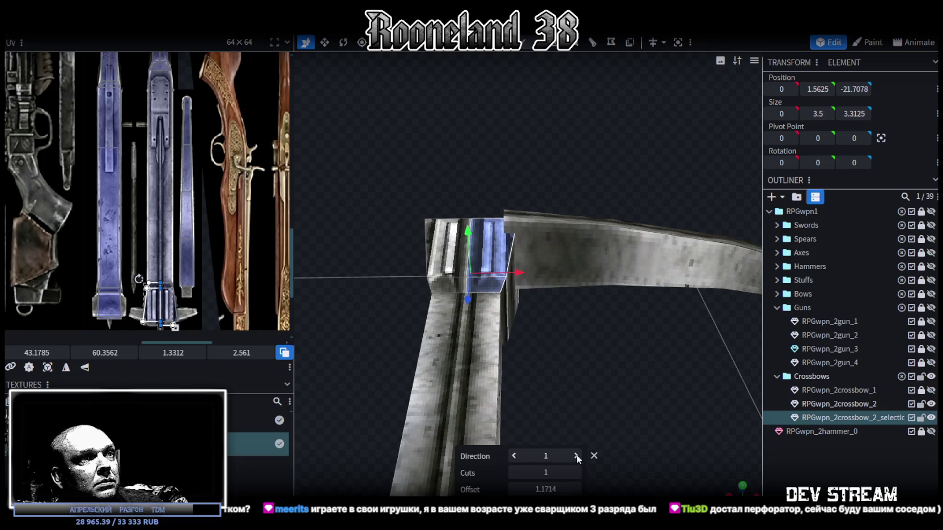
left_click(576, 473)
scroll(559, 389, "up", 3)
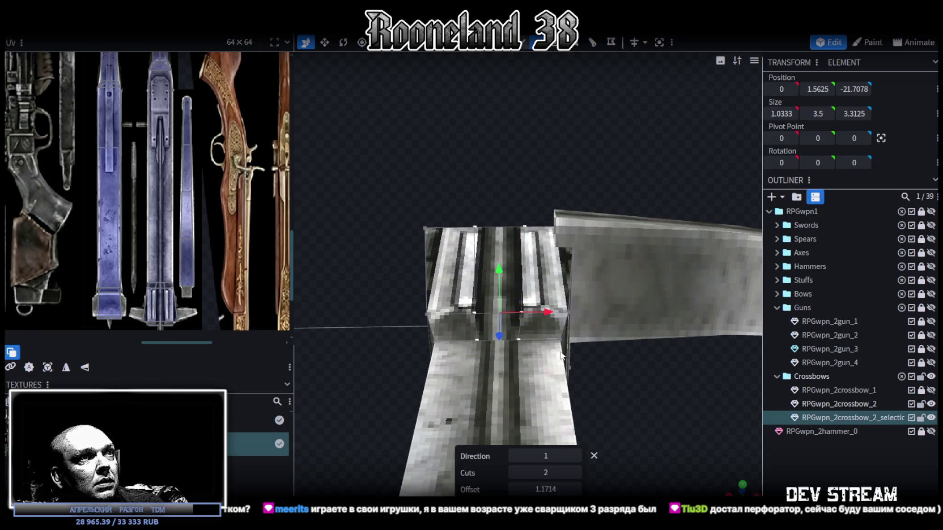
left_click(518, 339)
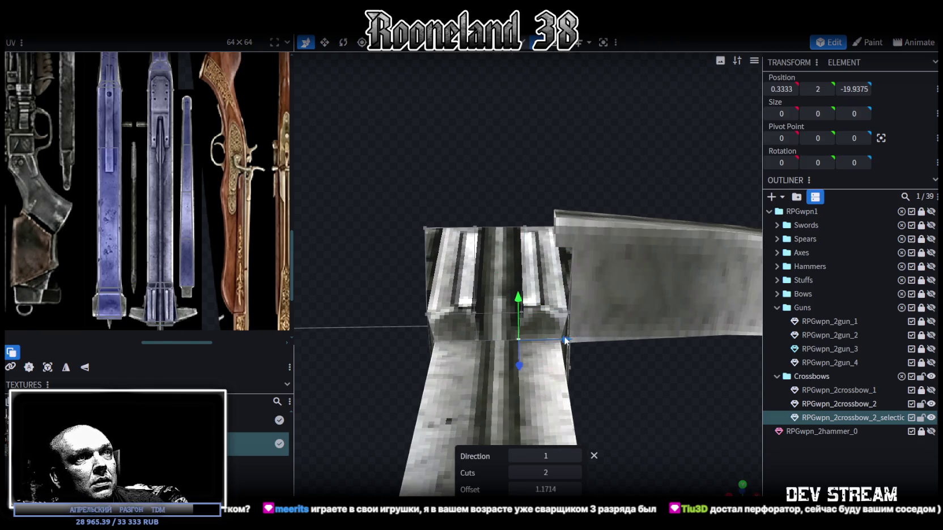
left_click(566, 340)
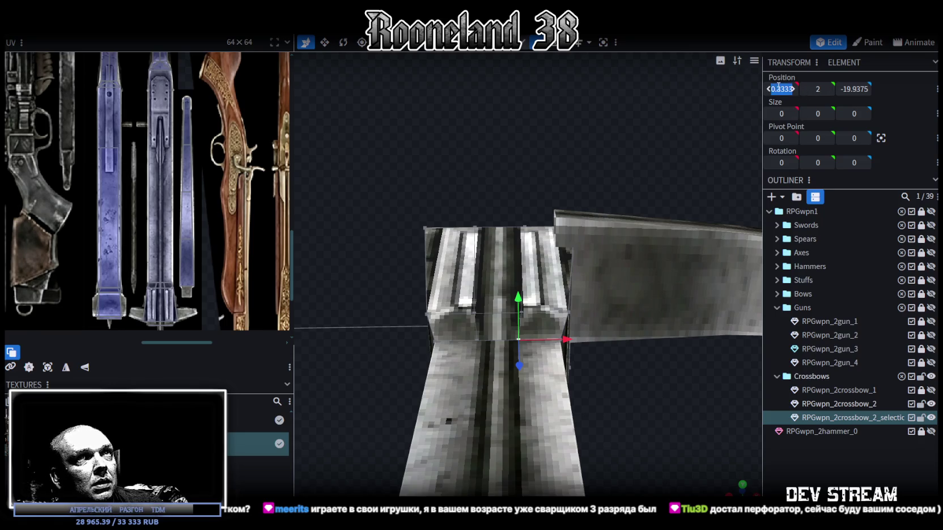
Align the cut vertices of the split top strips at X -0.3333.
left_click(521, 268)
left_click_drag(521, 268, 725, 197)
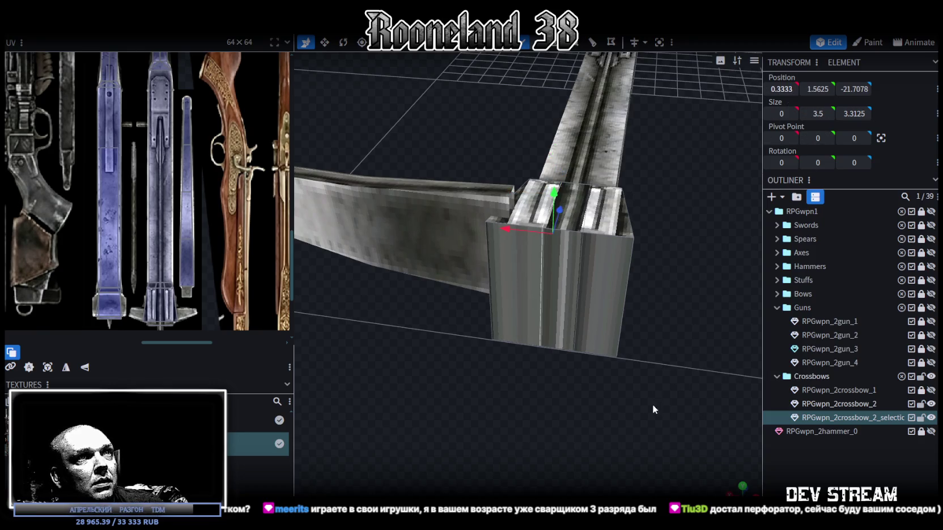
left_click(582, 272)
mouse_move(581, 272)
left_mouse_down()
mouse_move(508, 245)
mouse_move(547, 386)
left_mouse_up()
left_click(537, 369)
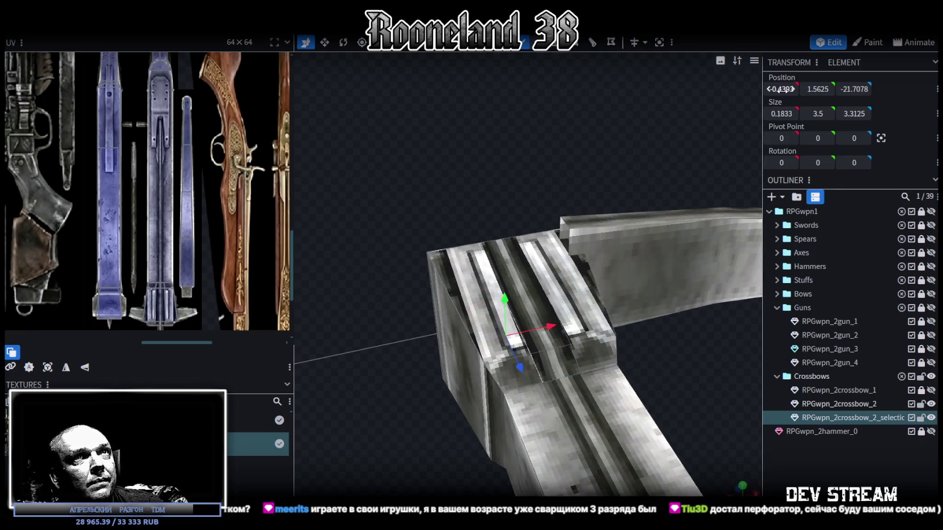
left_click_drag(781, 89, 782, 89)
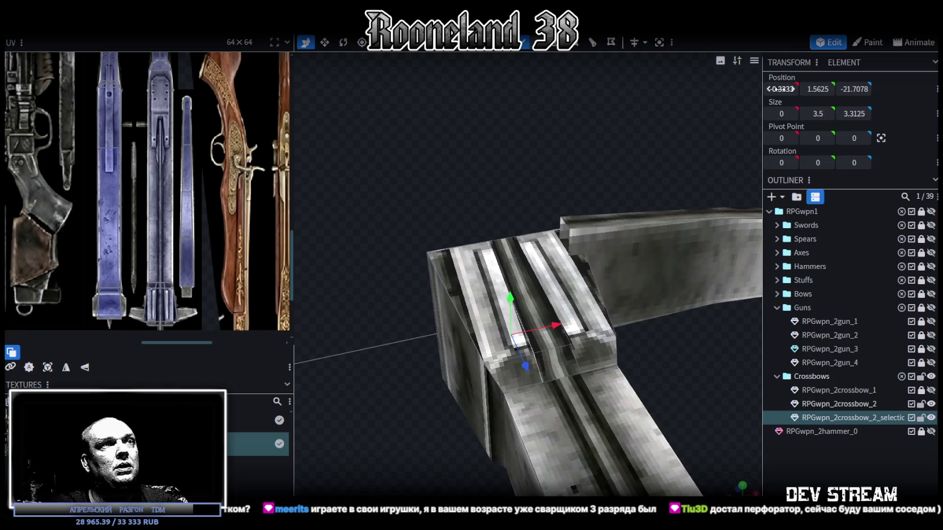
left_click_drag(380, 130, 443, 134)
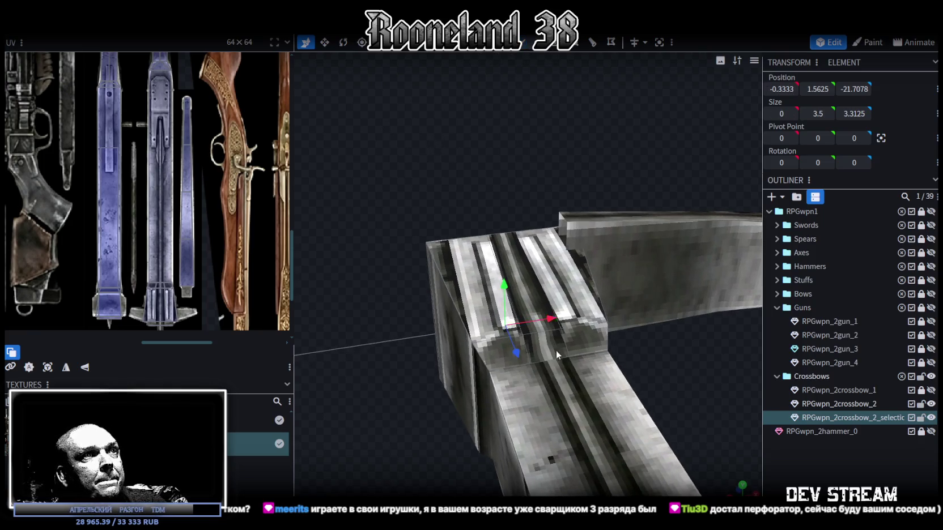
Select the top's small patch, the long barrel groove strip and the front face's vertical strip.
left_click(543, 353)
left_click(529, 288)
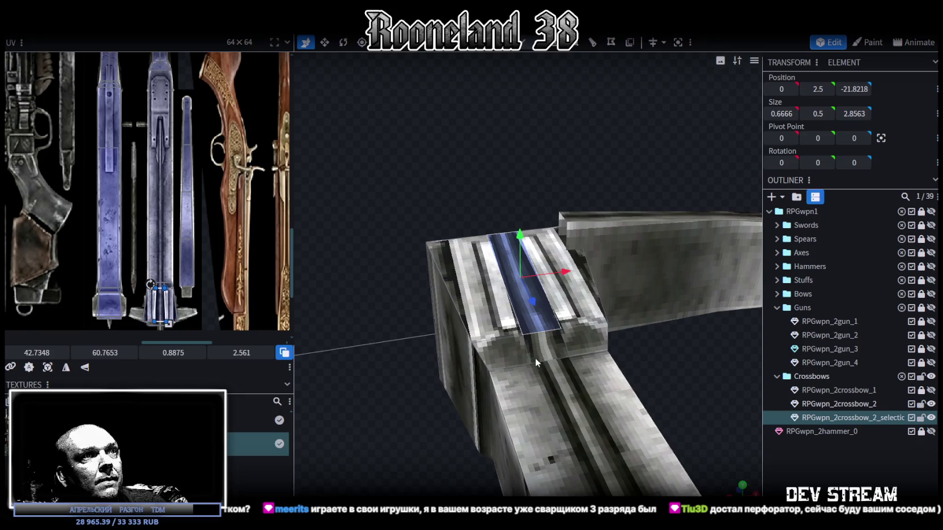
scroll(423, 188, "down", 5)
left_click_drag(424, 188, 553, 268)
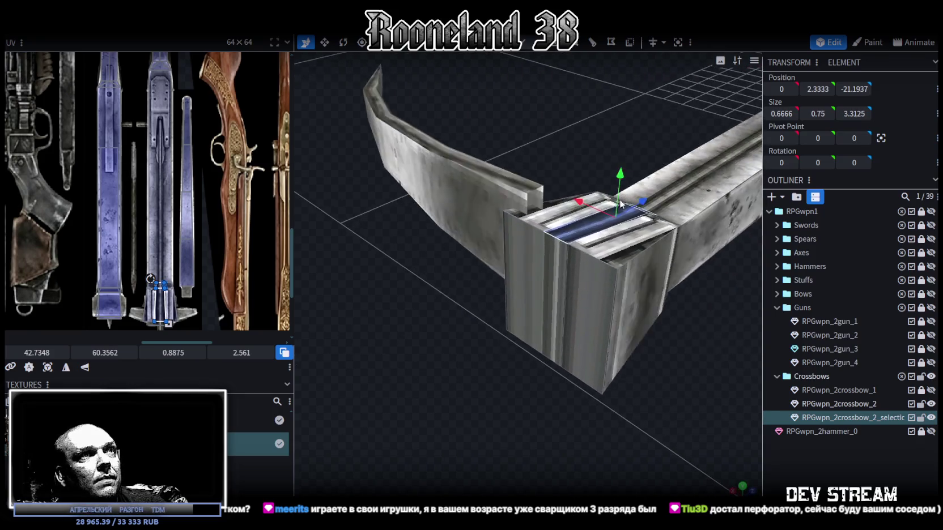
left_click(552, 269)
mouse_move(567, 429)
left_mouse_down()
mouse_move(563, 336)
mouse_move(558, 453)
mouse_move(590, 442)
mouse_move(559, 449)
left_mouse_up()
scroll(560, 449, "up", 3)
mouse_move(466, 454)
left_mouse_down()
mouse_move(545, 293)
mouse_move(510, 115)
mouse_move(526, 215)
left_mouse_up()
Extrude the central top strip, changing the extrusion direction from Y+ to Y-.
left_click(545, 293)
key("e")
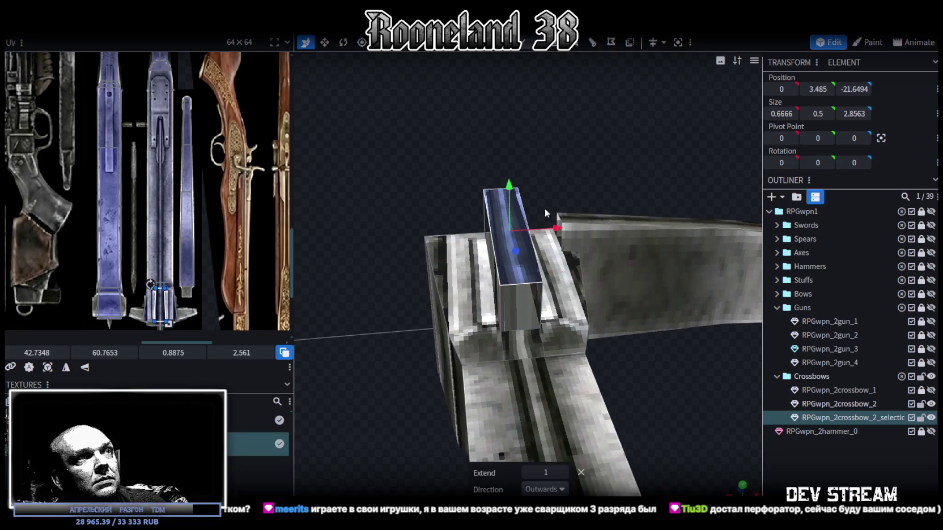
left_click(544, 489)
left_click(542, 389)
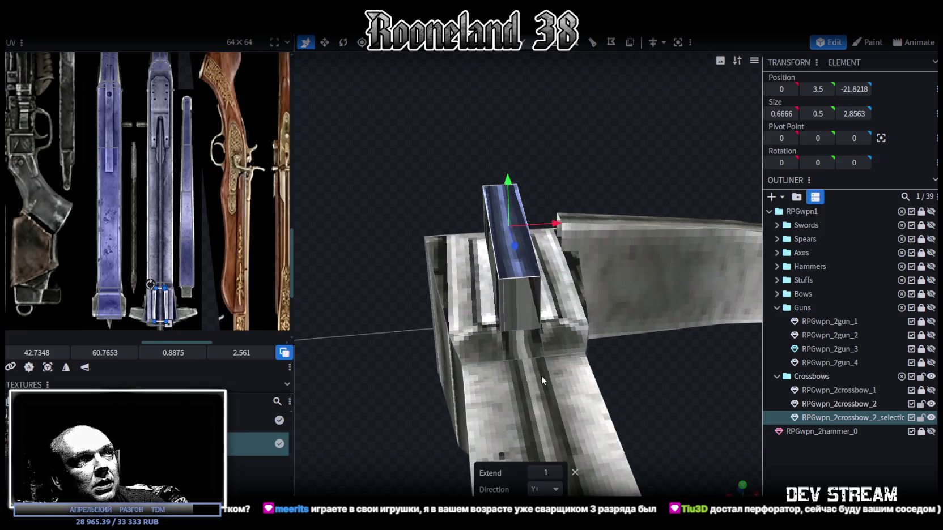
left_click(553, 490)
left_click(541, 408)
Lower the groove's edge and floor face to Position Y 2, recessing the channel between rails.
mouse_move(648, 405)
left_mouse_down()
mouse_move(648, 392)
mouse_move(547, 362)
left_mouse_up()
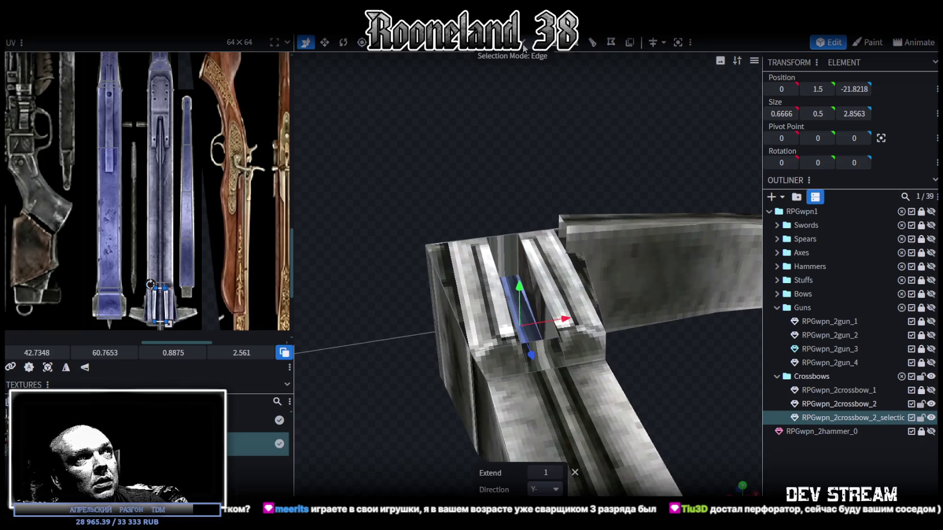
left_click(550, 368)
mouse_move(552, 340)
left_mouse_down()
mouse_move(548, 319)
mouse_move(548, 335)
left_mouse_up()
left_click_drag(571, 144, 536, 36)
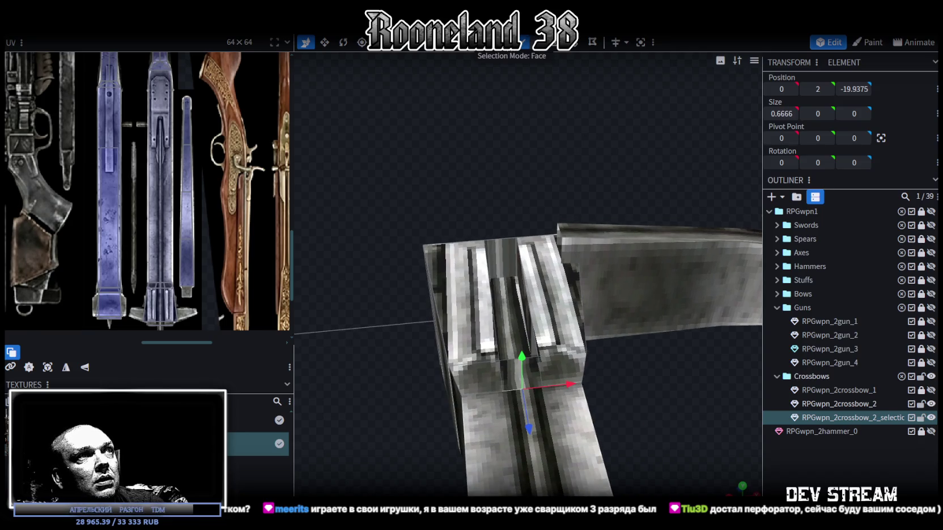
left_click(506, 262)
left_click_drag(505, 262, 698, 210)
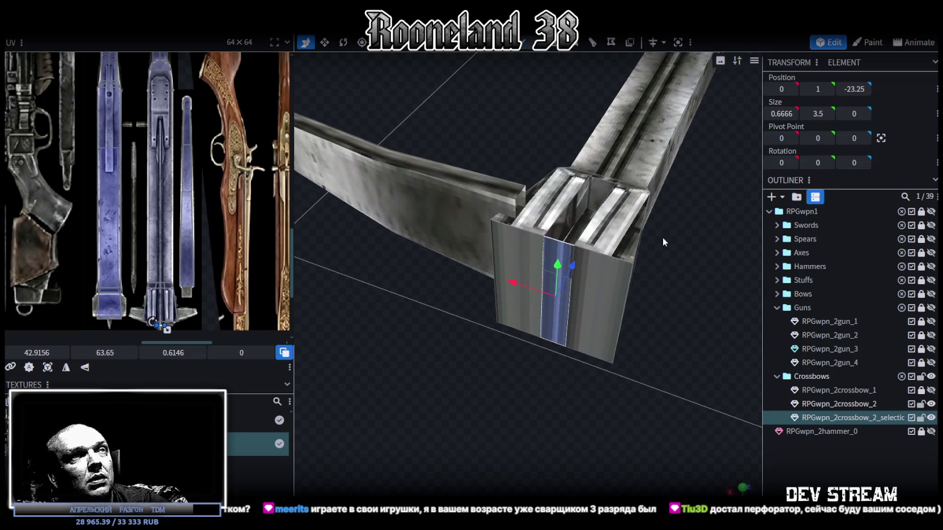
left_click(602, 189)
left_click_drag(605, 189, 684, 399)
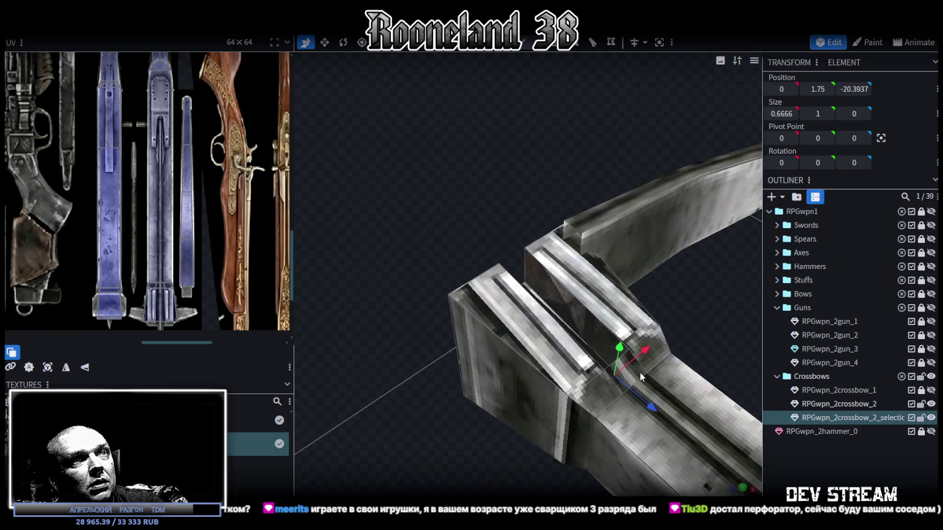
left_click_drag(557, 208, 517, 315)
left_click(517, 315)
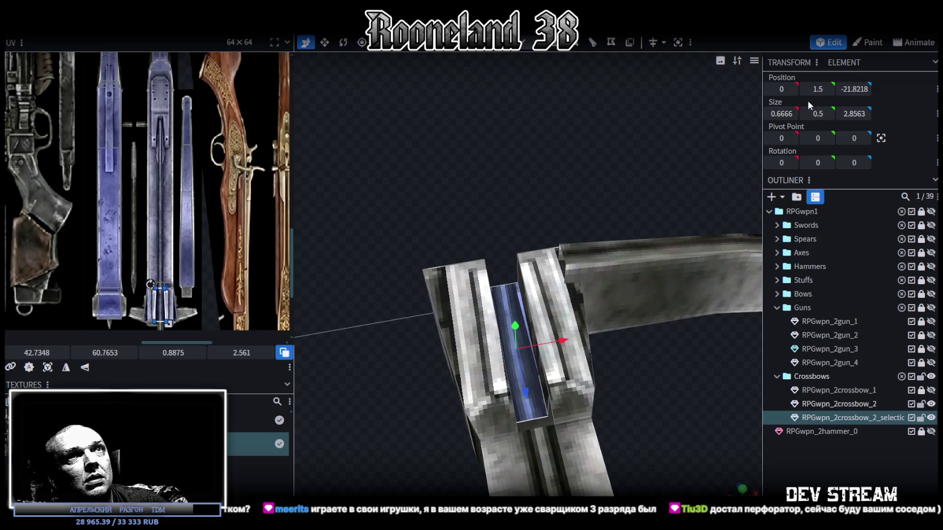
type("2")
key("Return")
mouse_move(547, 131)
left_mouse_down()
mouse_move(550, 93)
mouse_move(596, 140)
mouse_move(511, 71)
mouse_move(595, 223)
mouse_move(695, 305)
left_mouse_up()
scroll(572, 118, "up", 5)
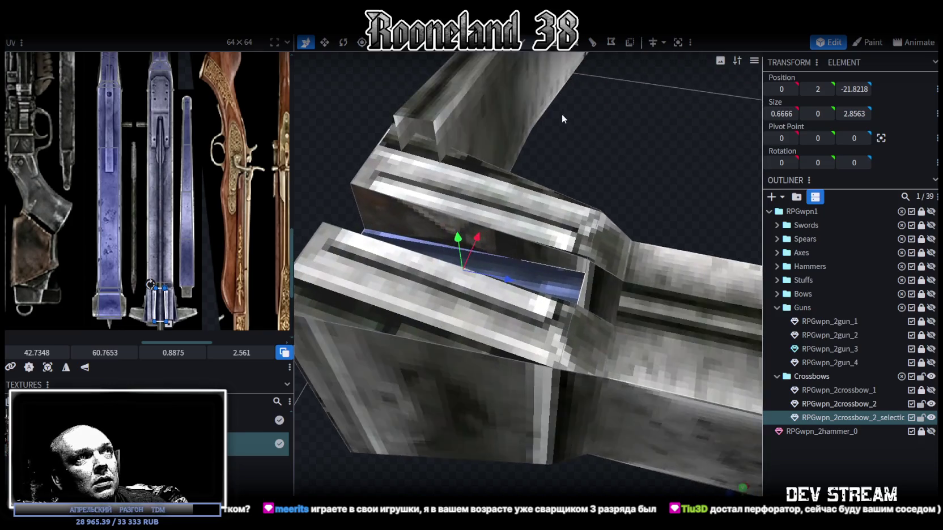
scroll(571, 118, "up", 3)
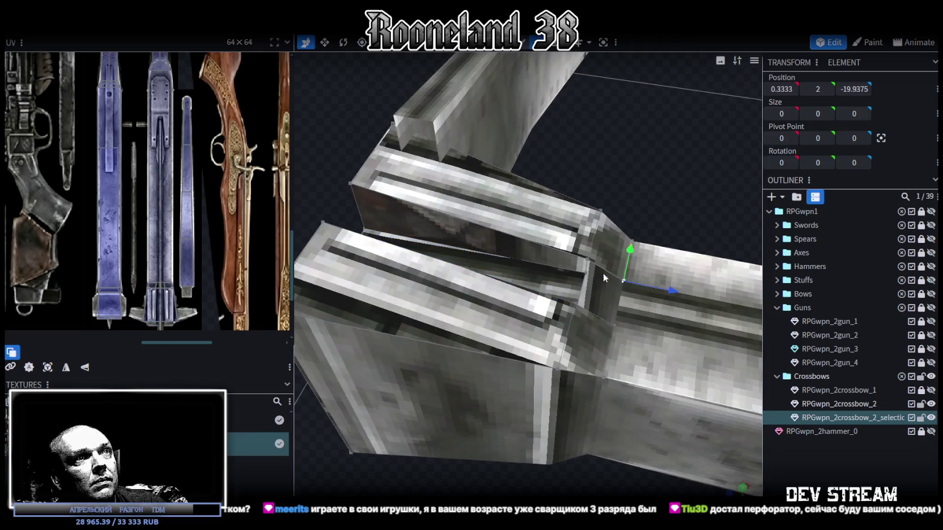
Merge the vertices at both corners of the groove.
left_click(587, 274)
right_click(586, 275)
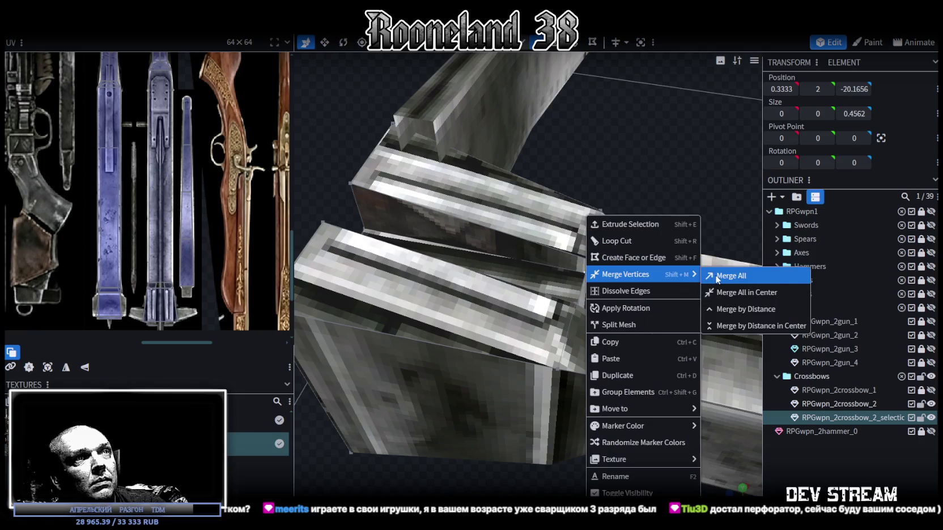
left_click(718, 277)
mouse_move(681, 180)
left_mouse_down()
mouse_move(588, 198)
mouse_move(394, 291)
mouse_move(587, 279)
mouse_move(542, 311)
mouse_move(424, 217)
left_mouse_up()
left_click(429, 205)
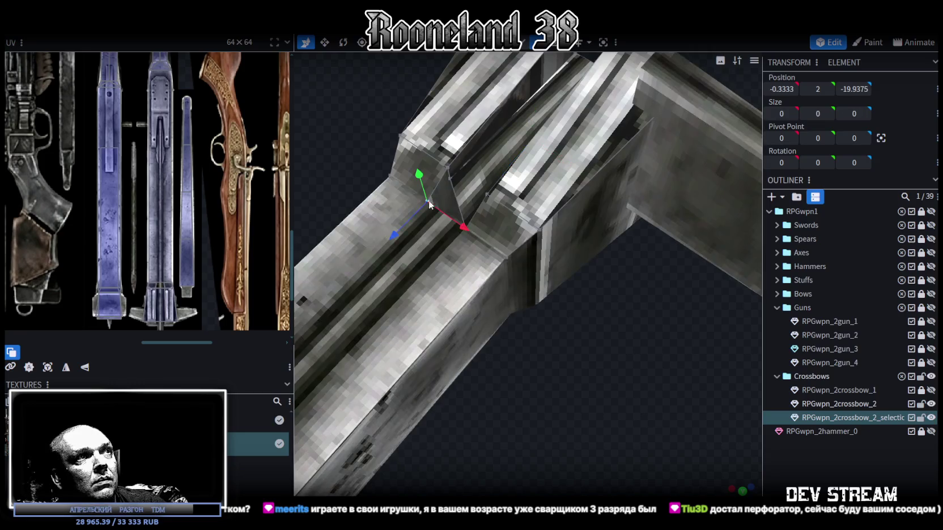
right_click(451, 180)
mouse_move(491, 239)
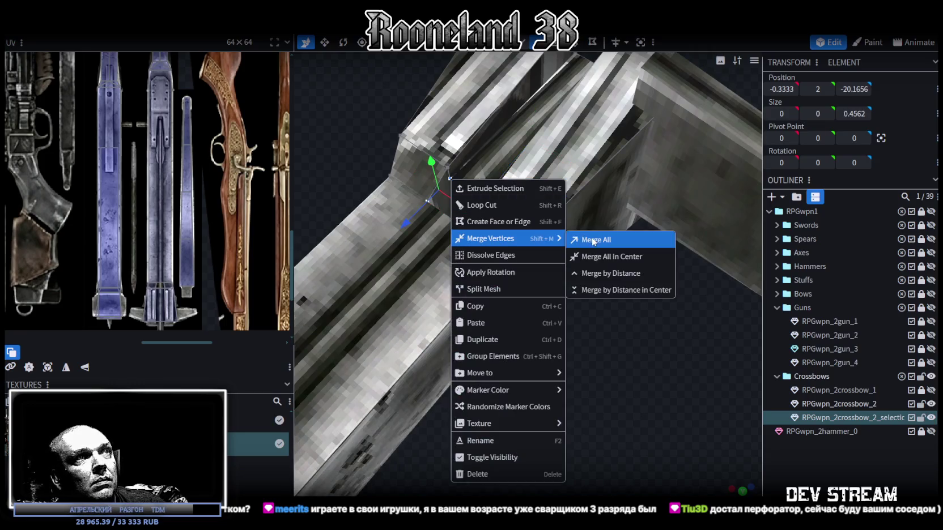
left_click(591, 238)
Spread the groove's edge vertices 0.2 along X with the Move tool.
mouse_move(585, 312)
left_mouse_down()
mouse_move(694, 259)
mouse_move(672, 242)
mouse_move(665, 293)
mouse_move(635, 255)
left_mouse_up()
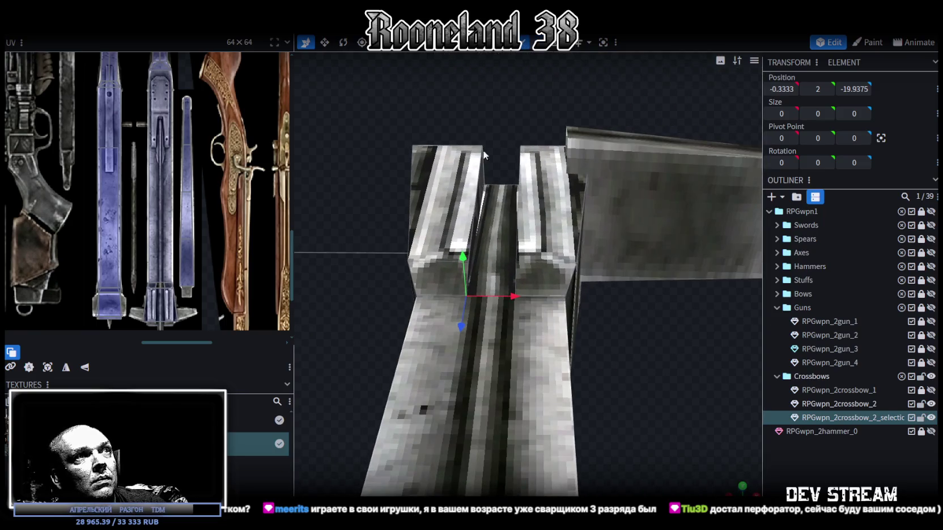
left_click(478, 183)
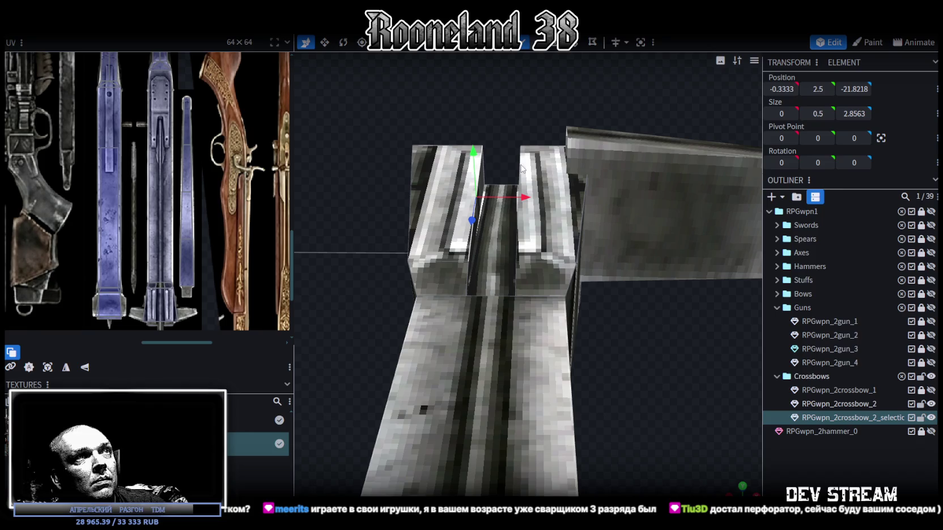
left_click_drag(522, 168, 524, 105)
key("v")
left_click_drag(547, 195, 554, 194)
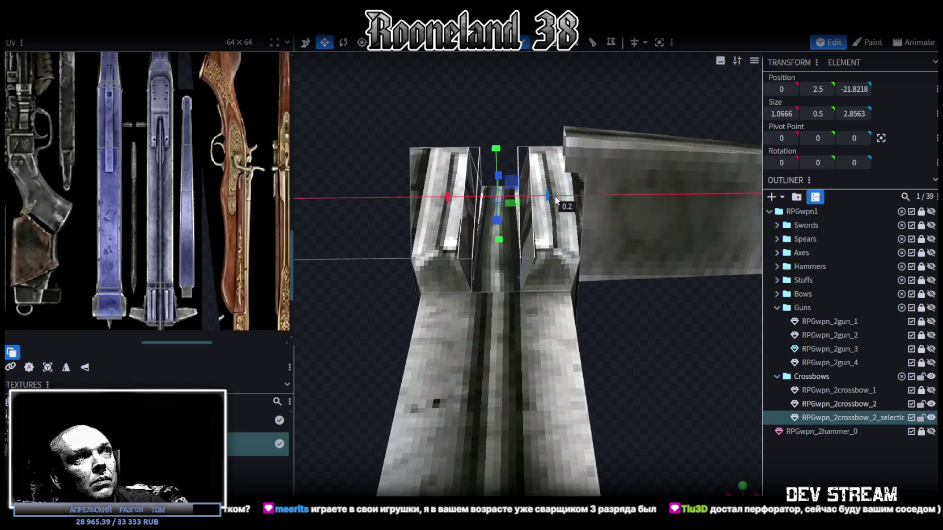
mouse_move(544, 153)
left_mouse_down()
mouse_move(527, 99)
mouse_move(700, 69)
mouse_move(634, 226)
mouse_move(683, 282)
left_mouse_up()
right_click_drag(684, 280, 521, 342)
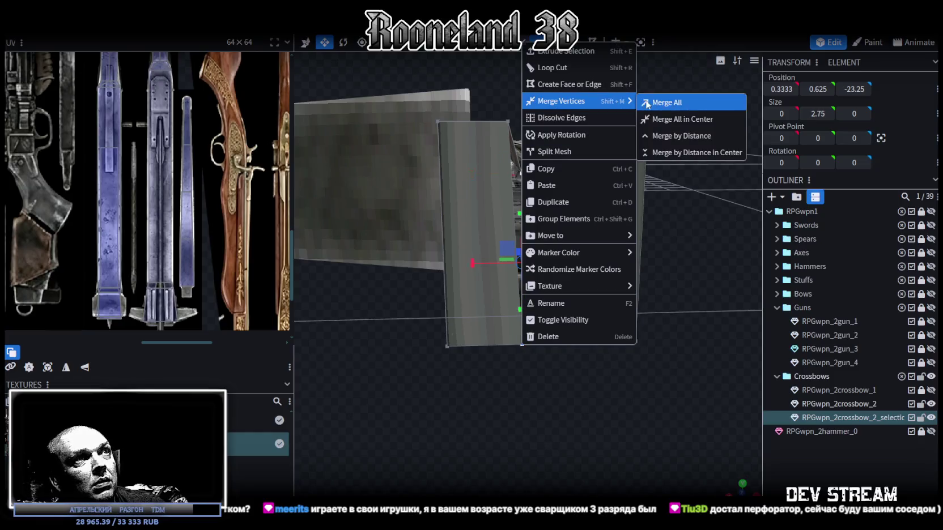
Merge two pairs of front-block vertices using Merge Vertices > Merge All.
left_click(645, 103)
left_click_drag(668, 221, 665, 238)
scroll(550, 209, "up", 3)
left_click(550, 209)
left_click(544, 356, "shift")
right_click(547, 352)
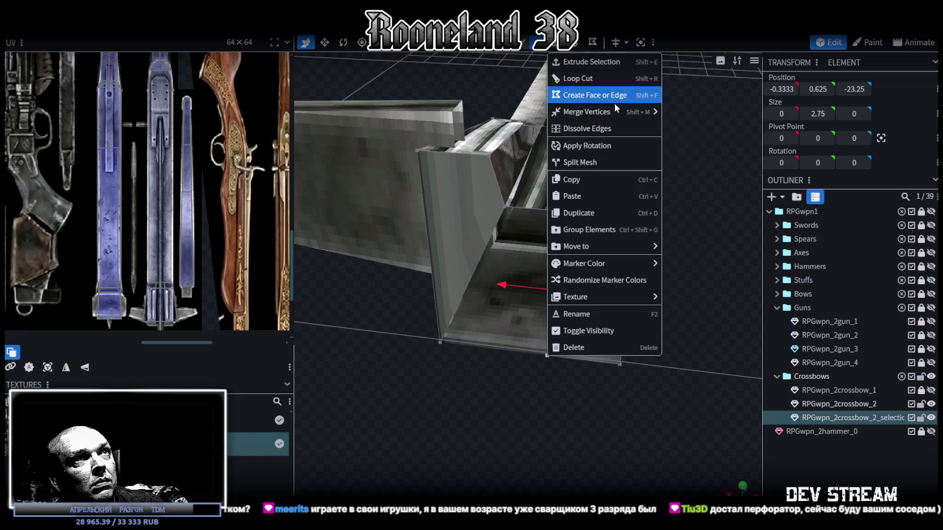
mouse_move(586, 112)
left_click(674, 111)
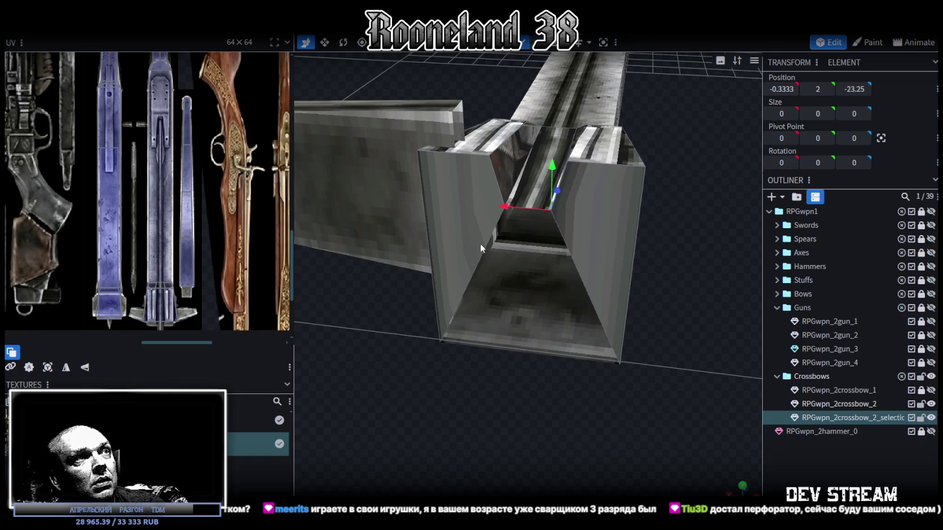
Select the lower face and the V-shaped front faces of the front block.
left_click(480, 243)
scroll(680, 252, "down", 4)
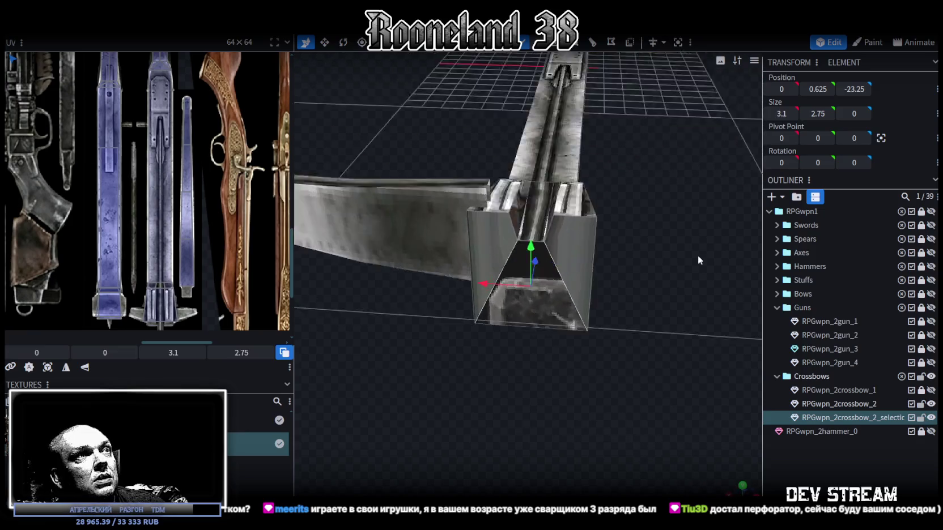
left_click(499, 243)
left_click(570, 273, "shift")
Project the front faces' UVs from view, mirror Y, and fit them onto the blue weapon's grooved end.
mouse_move(570, 272)
left_mouse_down()
mouse_move(666, 227)
mouse_move(667, 465)
left_mouse_up()
scroll(672, 225, "up", 3)
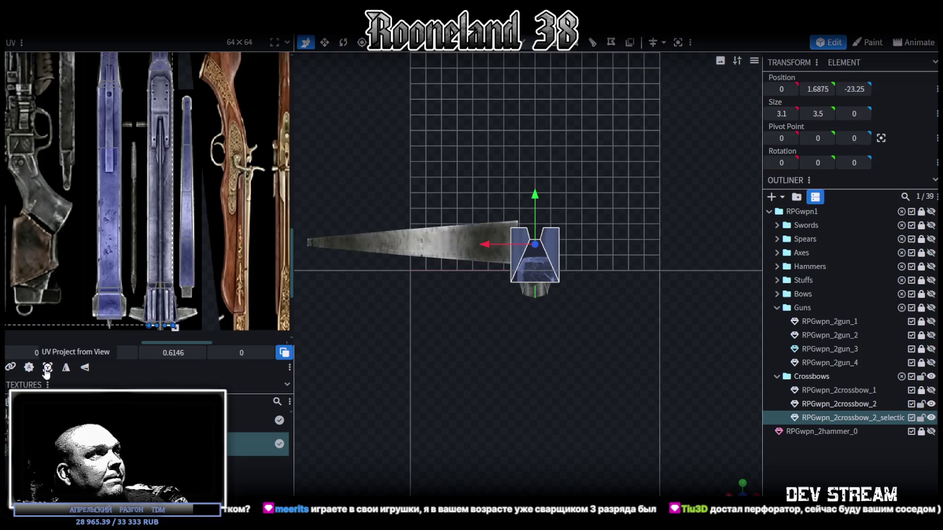
left_click(47, 367)
scroll(164, 242, "down", 2)
left_click_drag(100, 107, 153, 281)
scroll(157, 287, "up", 3)
scroll(157, 287, "up", 2)
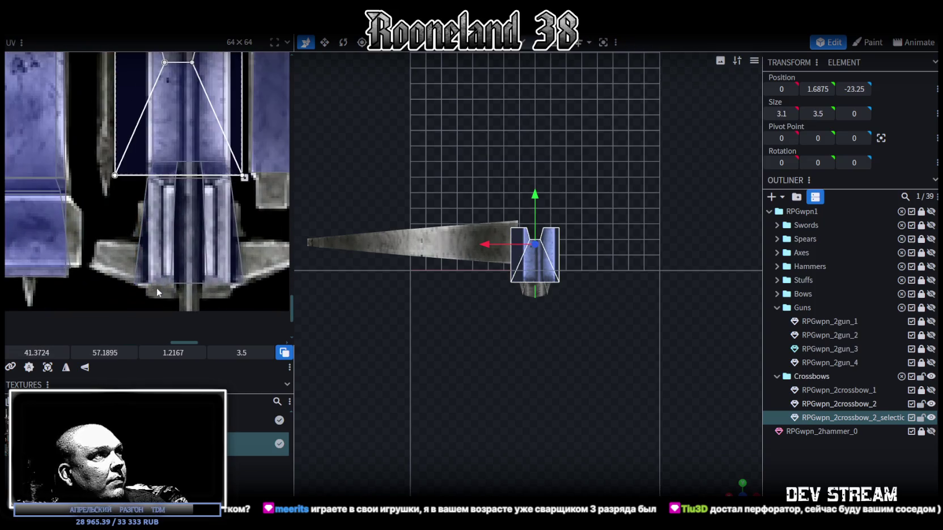
left_click(87, 368)
left_click_drag(180, 110, 216, 151)
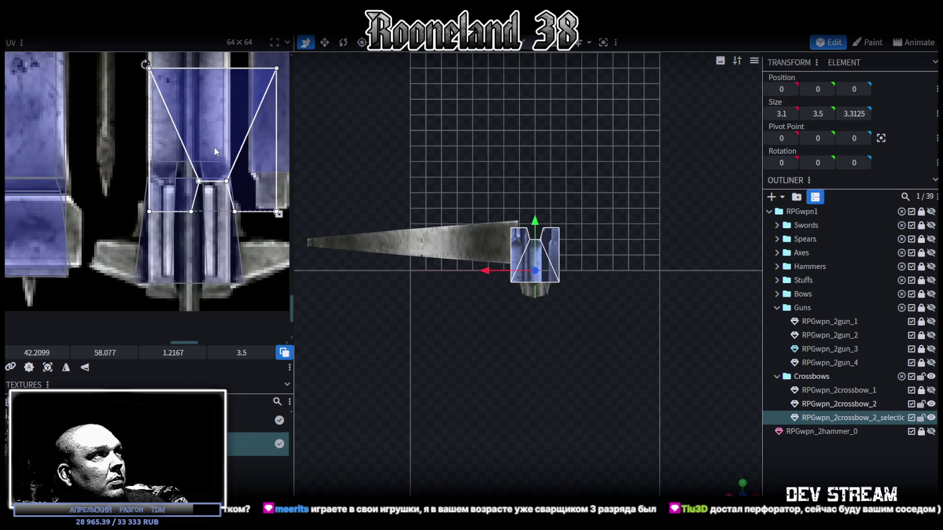
left_click_drag(278, 213, 240, 169)
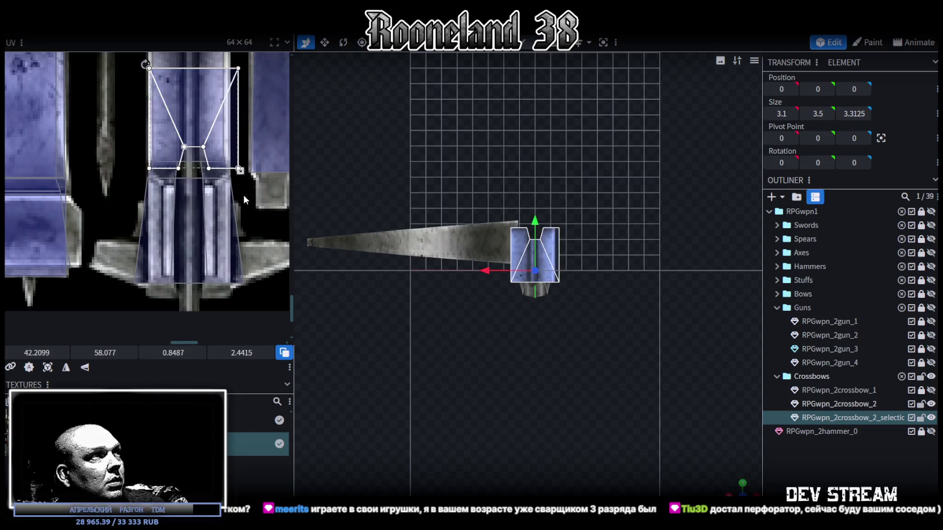
left_click_drag(237, 168, 231, 167)
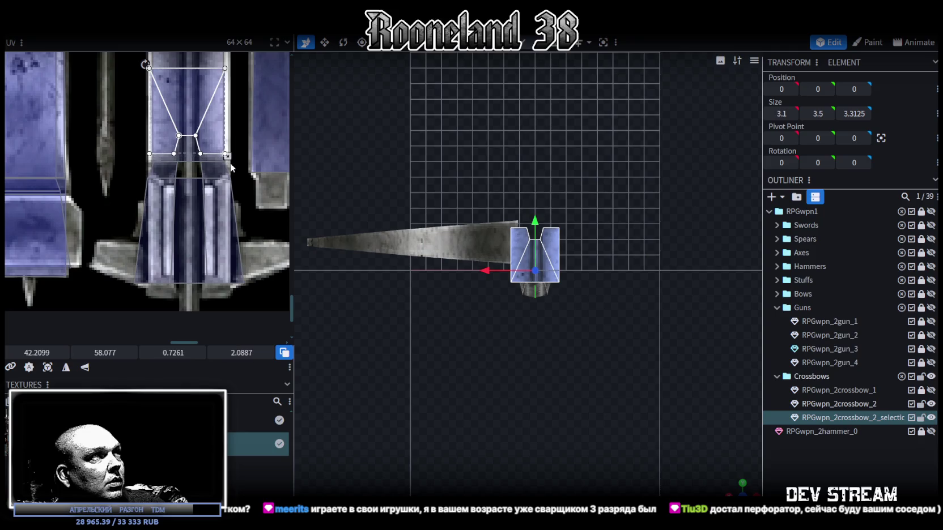
left_click_drag(204, 136, 204, 243)
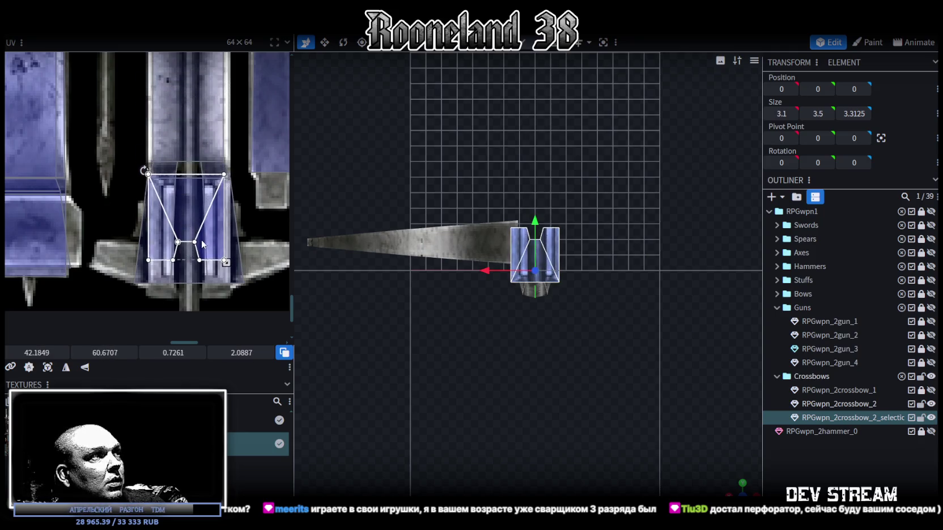
left_click(85, 369)
left_click_drag(219, 205, 219, 246)
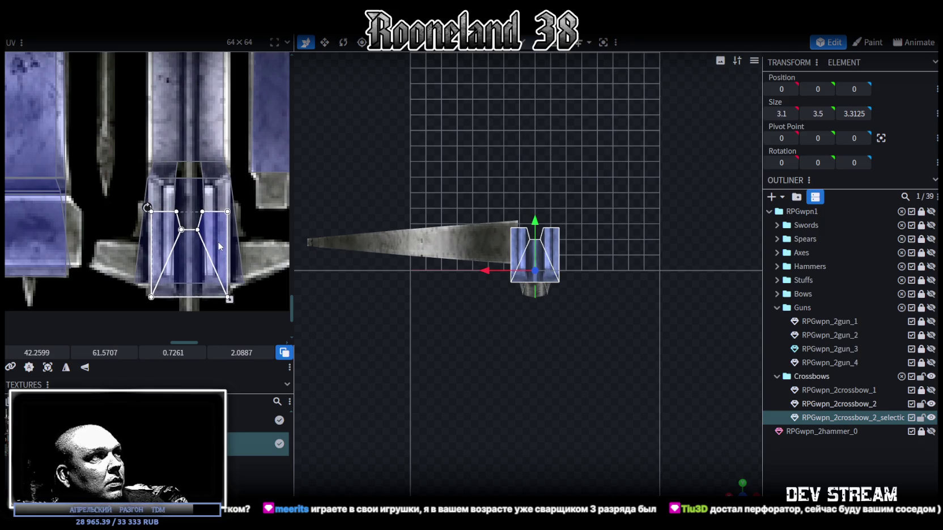
scroll(533, 330, "up", 3)
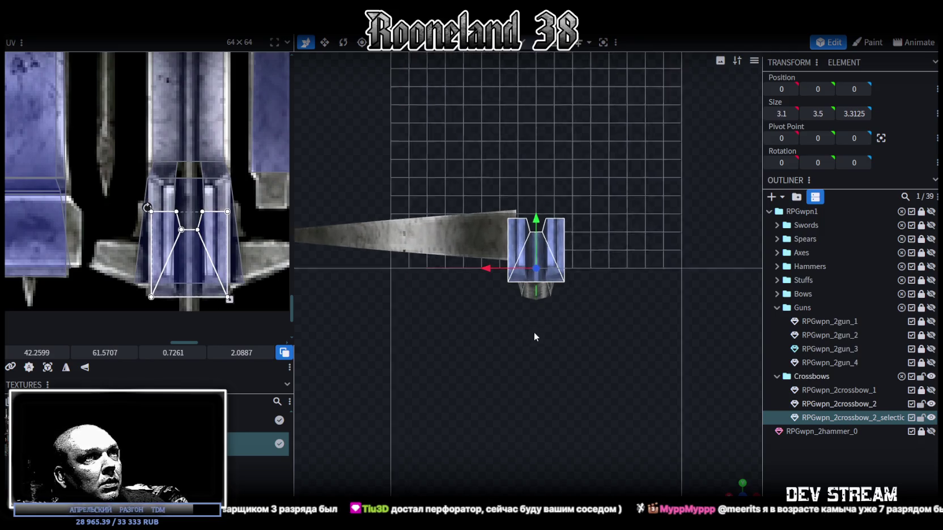
Fit the groove floor's UV onto the blue barrel strip at about 0.71 × 3.32.
mouse_move(733, 491)
left_mouse_down()
mouse_move(590, 327)
mouse_move(496, 385)
mouse_move(558, 357)
left_mouse_up()
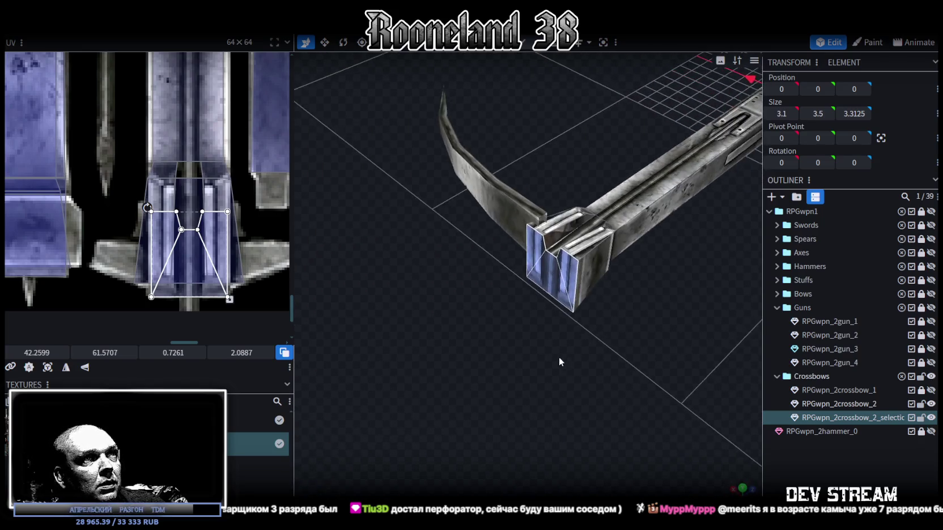
left_click(551, 402)
scroll(561, 400, "up", 3)
left_click(514, 300)
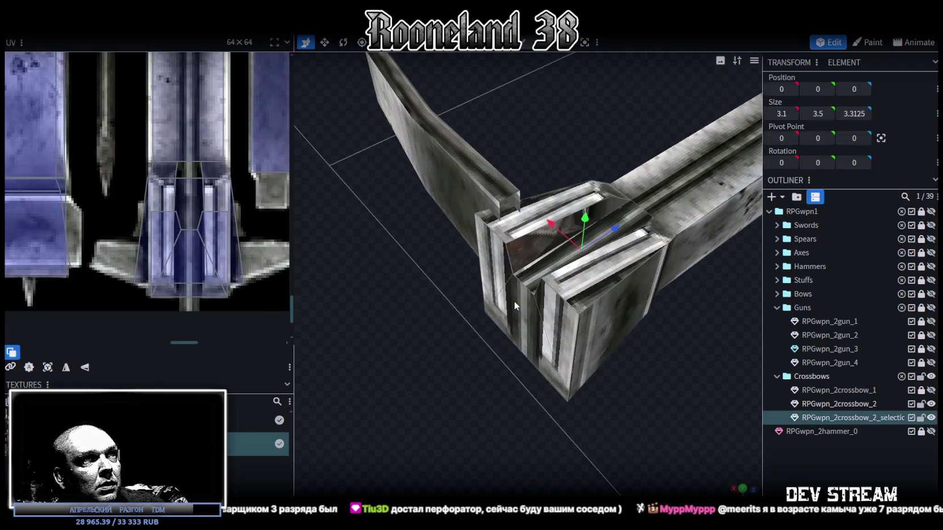
mouse_move(607, 408)
left_mouse_down()
mouse_move(567, 431)
mouse_move(583, 254)
left_mouse_up()
scroll(542, 442, "up", 2)
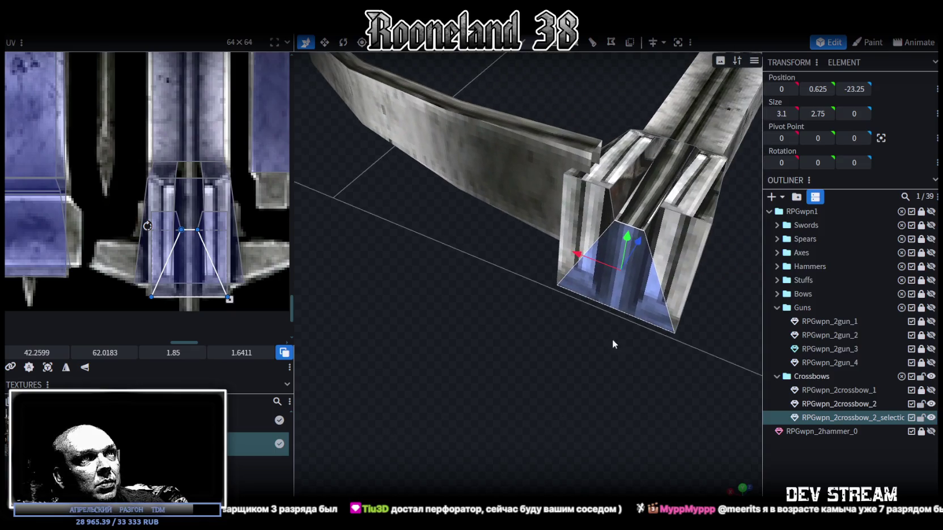
left_click_drag(608, 328, 476, 375)
left_click(476, 375)
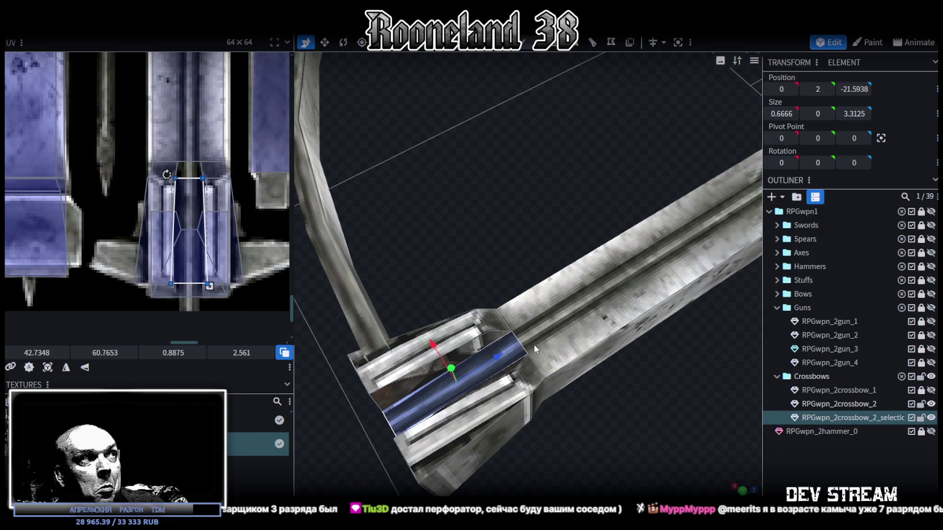
scroll(184, 203, "up", 3)
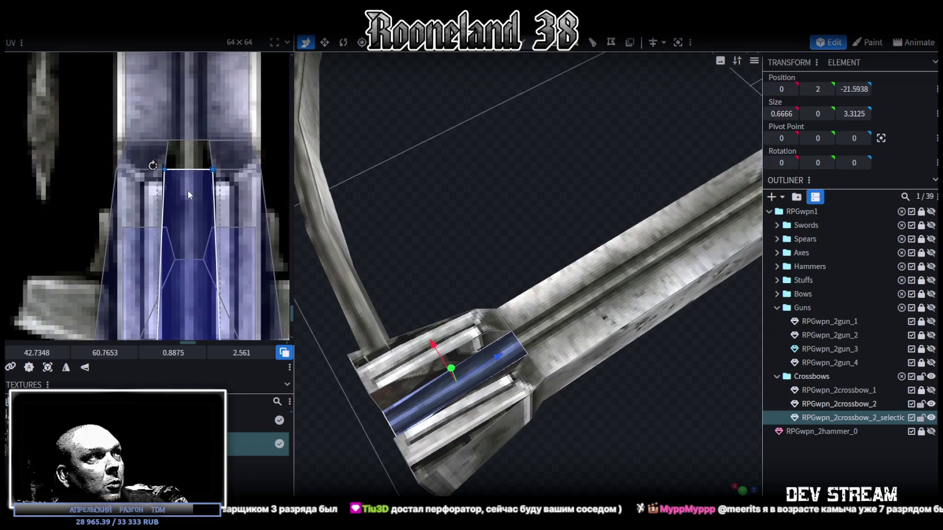
left_click_drag(188, 189, 192, 161)
scroll(248, 261, "down", 3)
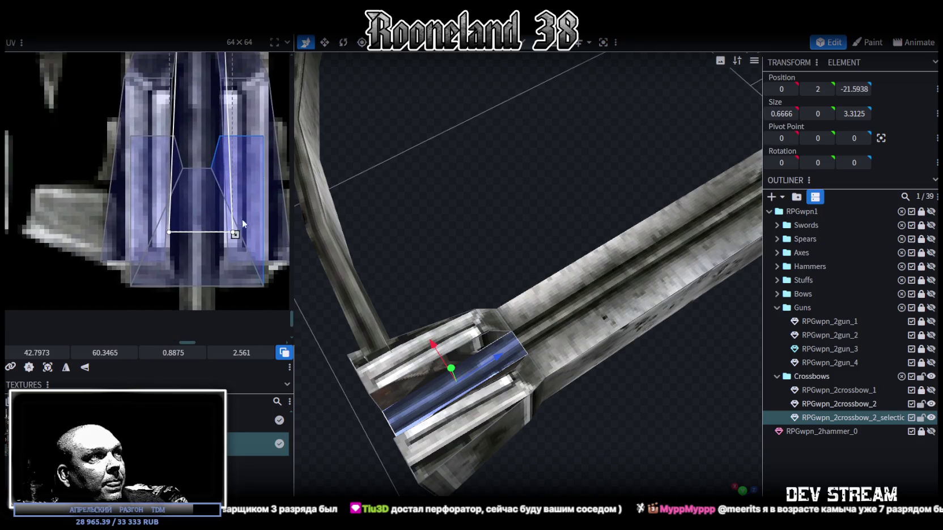
left_click_drag(235, 234, 223, 287)
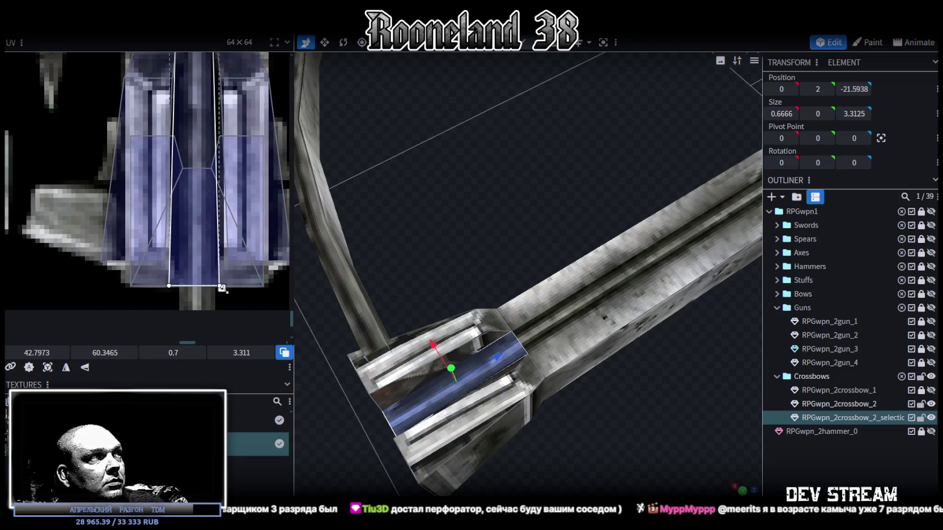
mouse_move(510, 337)
left_mouse_down()
mouse_move(591, 372)
mouse_move(580, 313)
mouse_move(631, 327)
mouse_move(592, 363)
mouse_move(602, 383)
mouse_move(245, 421)
left_mouse_up()
left_click(431, 305)
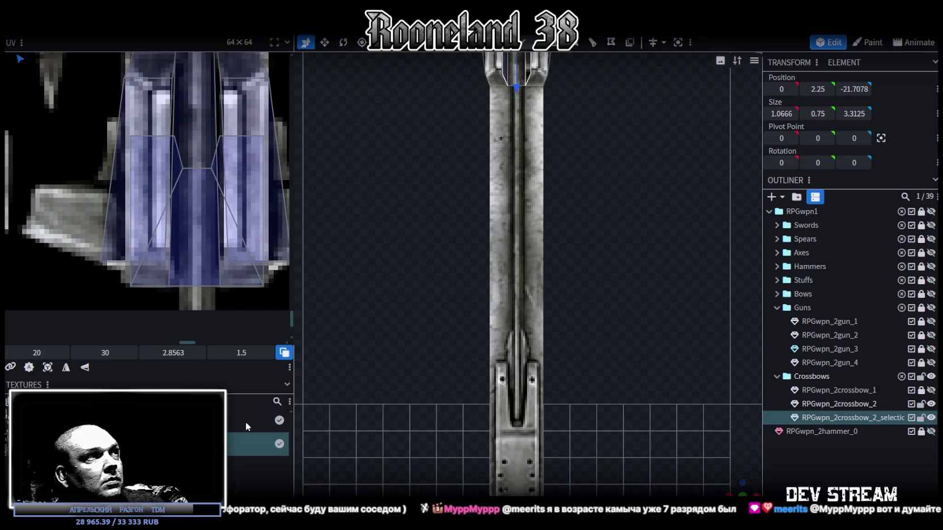
Nudge the groove floor UV down and left to start at 42.7973, 60.3465, sized 0.7125 × 3.3172.
scroll(103, 295, "down", 2)
scroll(103, 294, "down", 2)
scroll(142, 292, "down", 2)
scroll(131, 255, "down", 2)
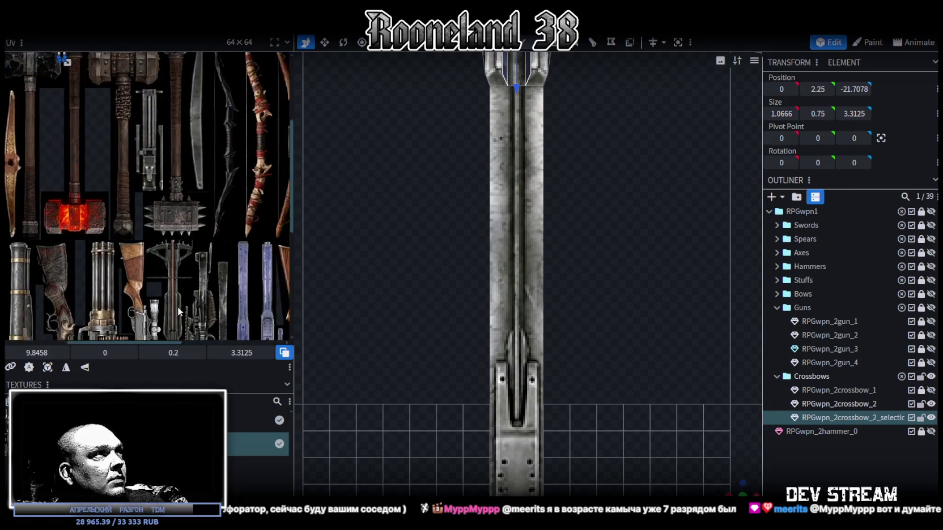
scroll(103, 222, "down", 2)
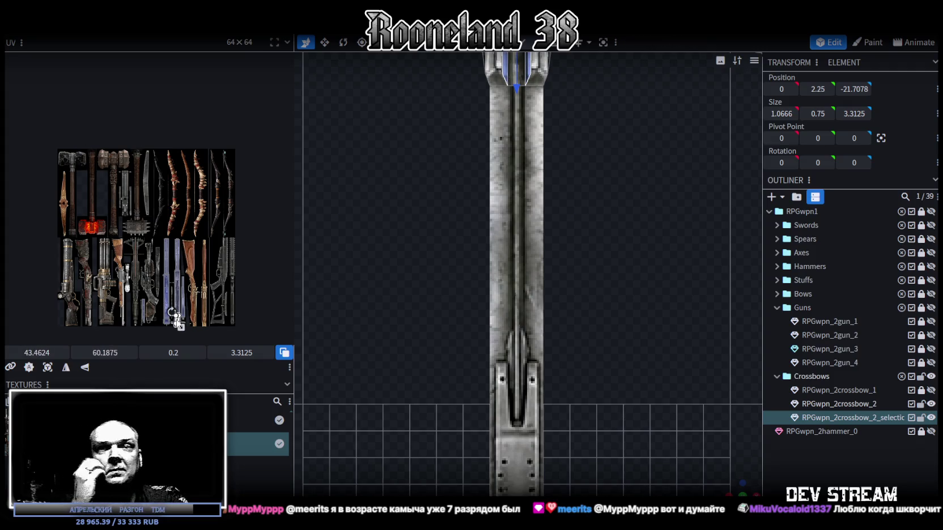
scroll(207, 295, "up", 2)
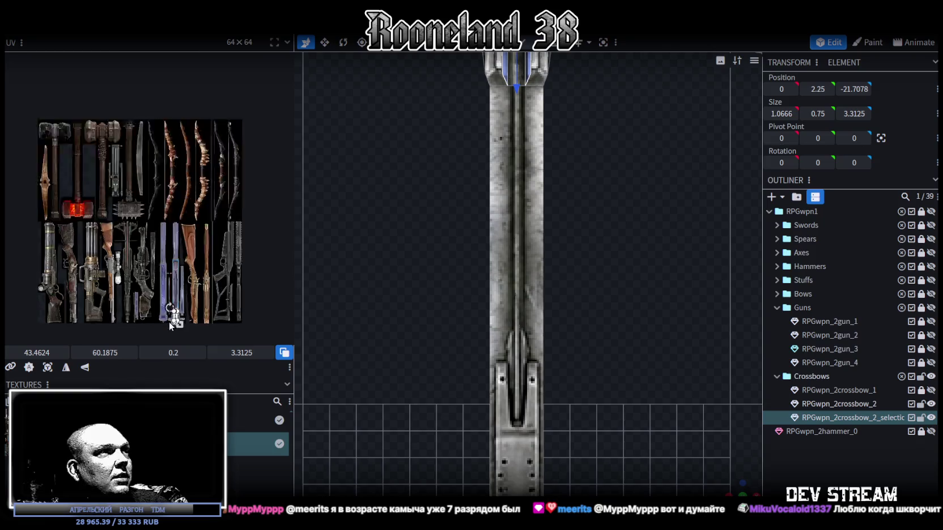
scroll(154, 267, "up", 3)
scroll(151, 226, "up", 2)
scroll(163, 289, "up", 2)
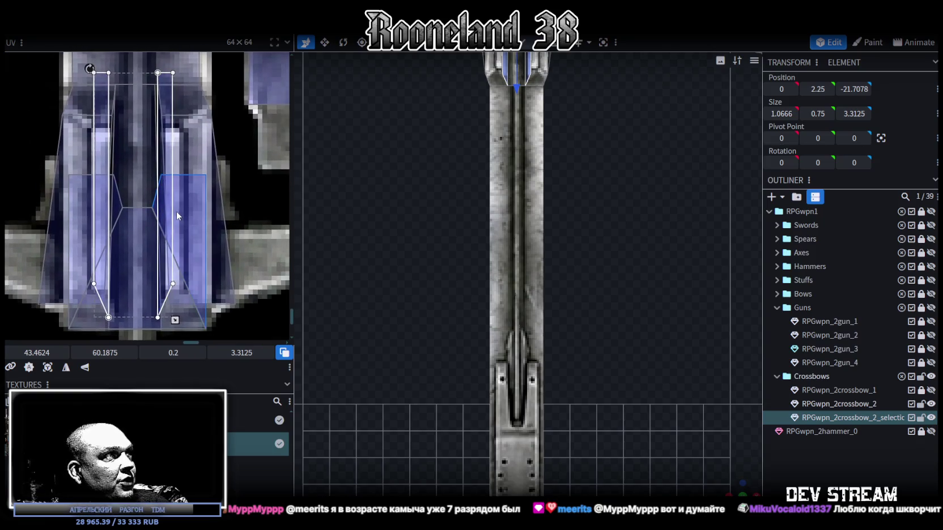
scroll(180, 216, "down", 2)
scroll(192, 288, "down", 1)
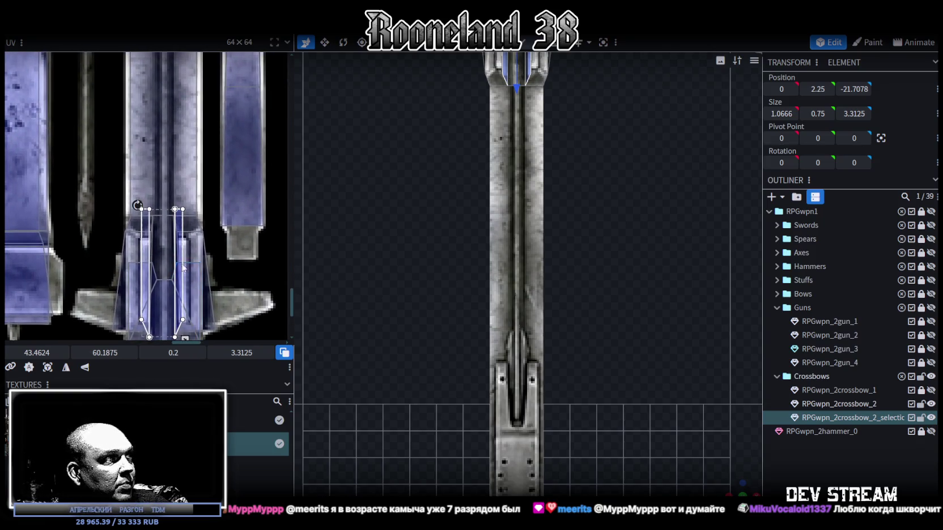
left_click_drag(179, 245, 191, 246)
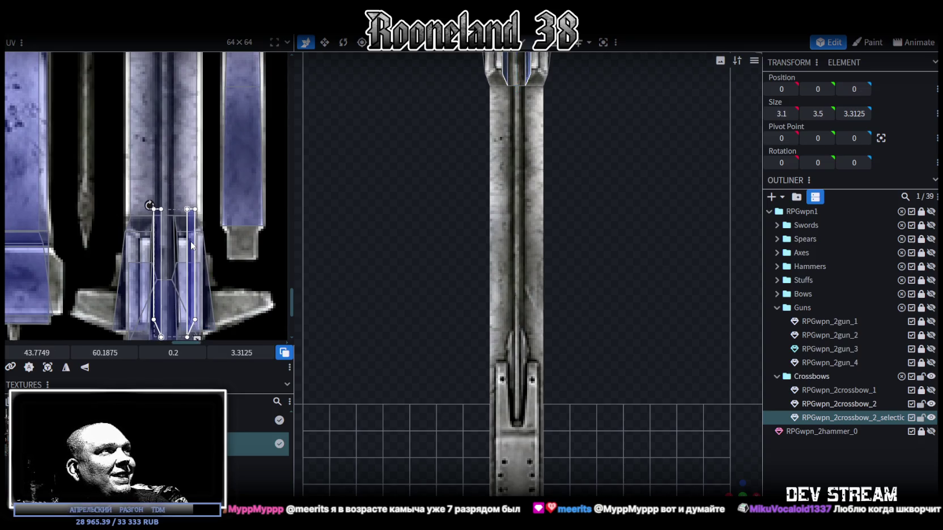
left_click_drag(192, 247, 190, 251)
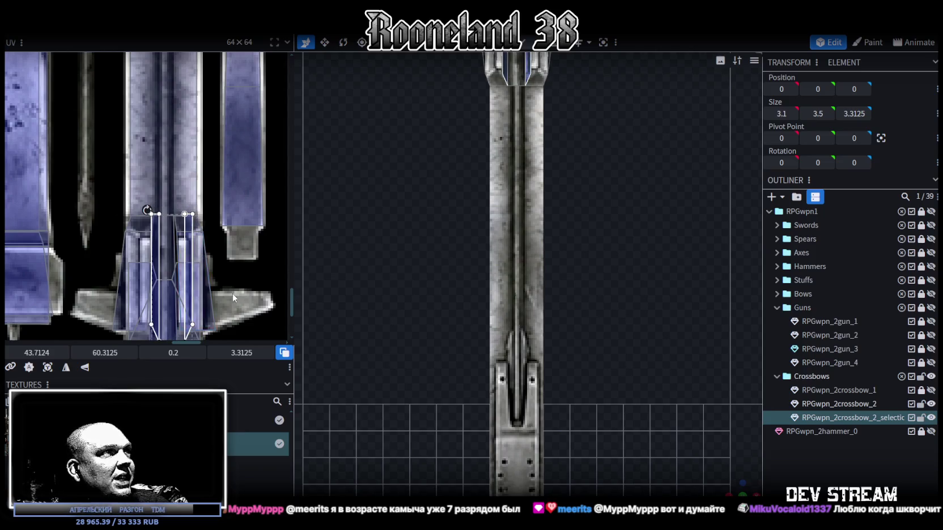
middle_click_drag(232, 293, 253, 204)
scroll(236, 161, "up", 2)
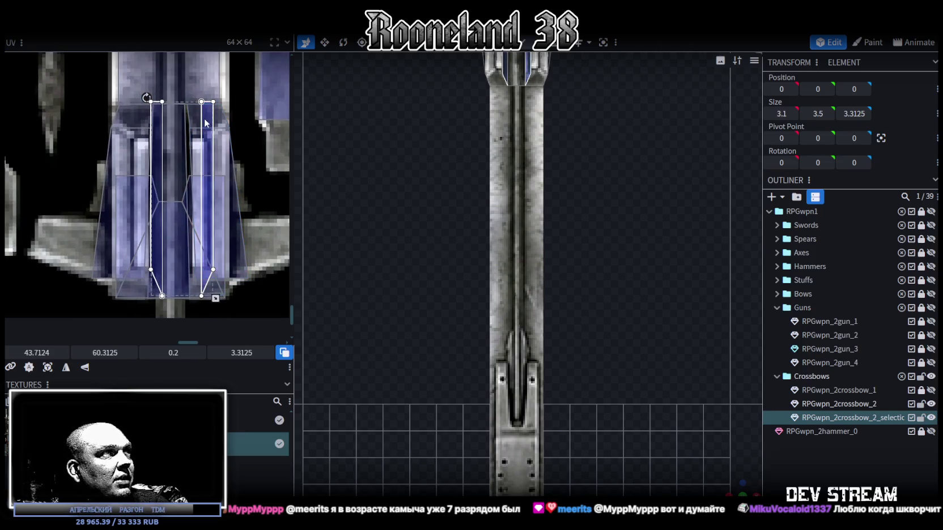
left_click_drag(207, 137, 180, 136)
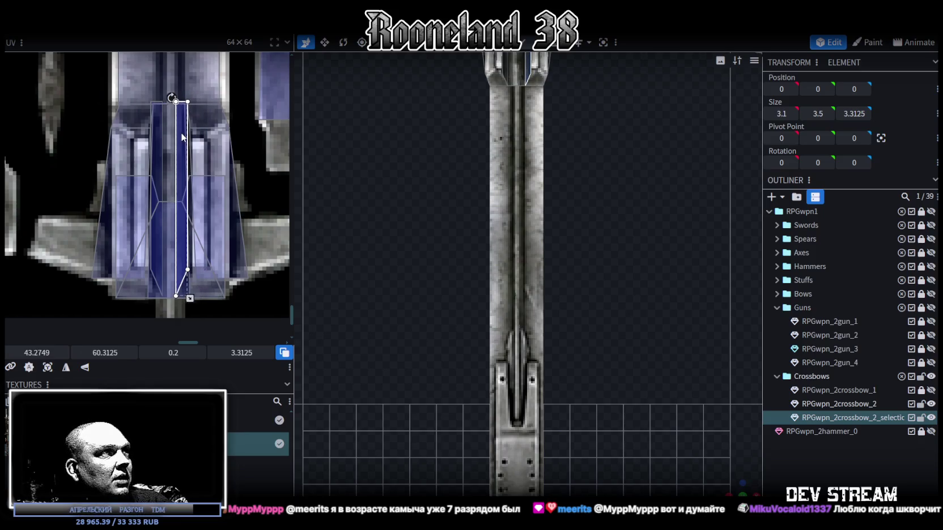
scroll(439, 310, "up", 1)
mouse_move(719, 479)
left_mouse_down()
mouse_move(416, 358)
mouse_move(653, 402)
mouse_move(562, 439)
mouse_move(536, 432)
mouse_move(586, 453)
mouse_move(620, 418)
left_mouse_up()
Realign the inner groove face's UV to 42.8036, 60.3528 and widen it to 0.7625 × 3.3172.
left_click(539, 353)
left_click(539, 352)
mouse_move(539, 353)
left_mouse_down()
mouse_move(630, 359)
mouse_move(615, 394)
mouse_move(636, 409)
left_mouse_up()
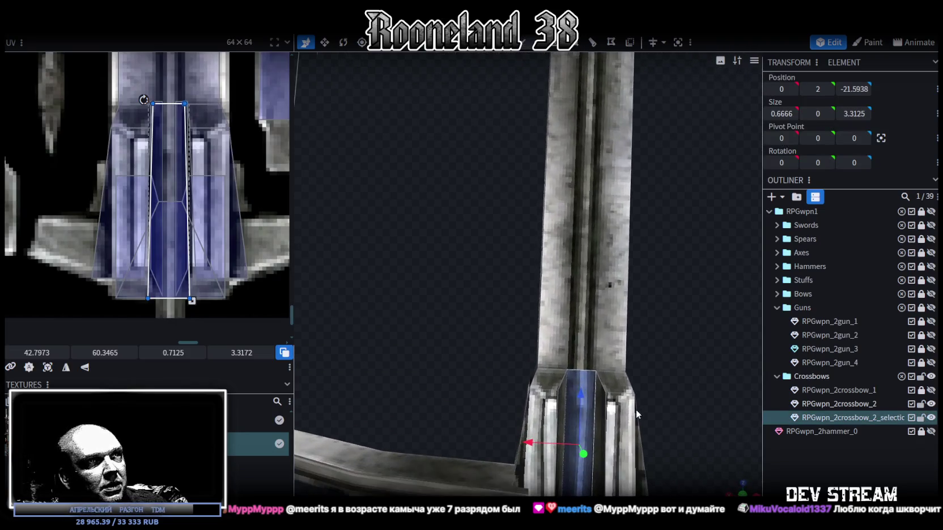
left_click_drag(166, 158, 171, 159)
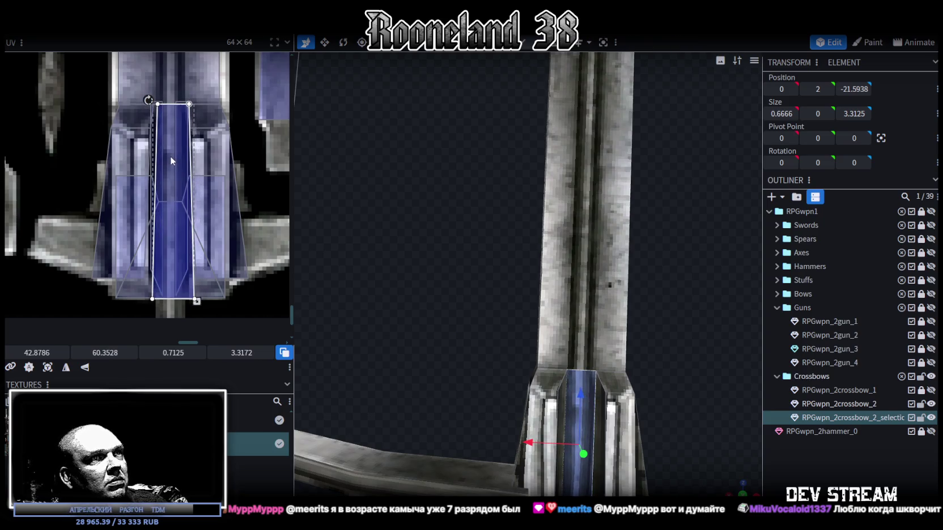
left_click_drag(173, 154, 168, 153)
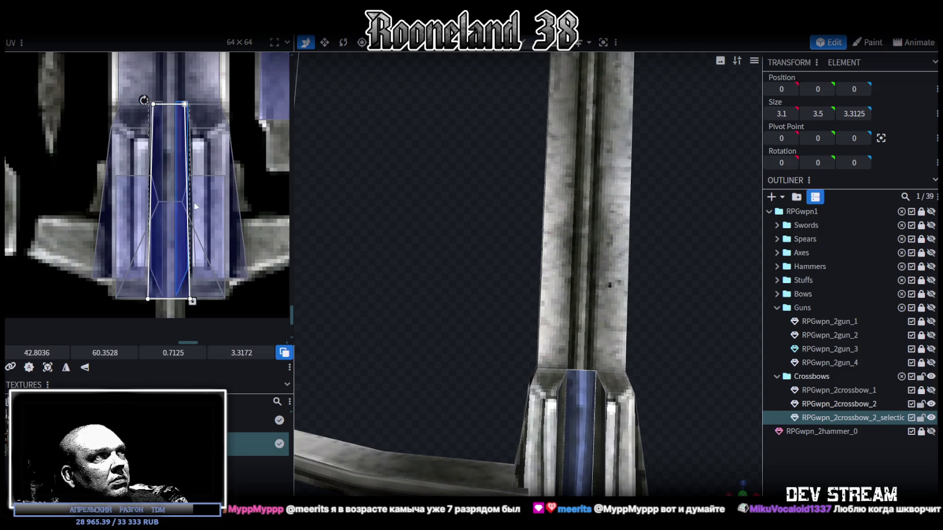
left_click_drag(193, 300, 196, 300)
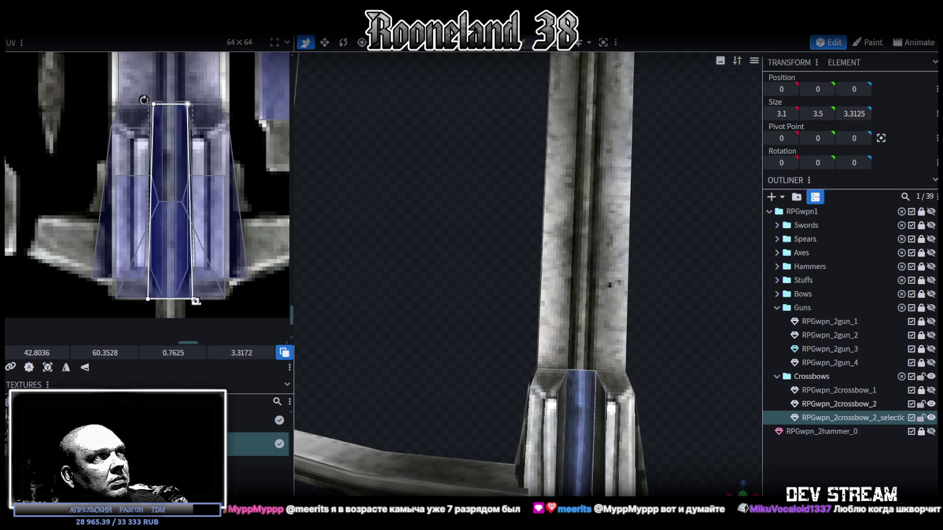
mouse_move(821, 486)
left_mouse_down()
mouse_move(662, 313)
mouse_move(676, 275)
mouse_move(671, 311)
mouse_move(546, 340)
mouse_move(654, 324)
mouse_move(514, 265)
mouse_move(391, 258)
mouse_move(651, 290)
mouse_move(447, 295)
mouse_move(512, 210)
mouse_move(549, 225)
left_mouse_up()
left_click(564, 350)
Set the crossbow stock's bottom edge vertices to Position Y 0.5.
left_click(447, 294)
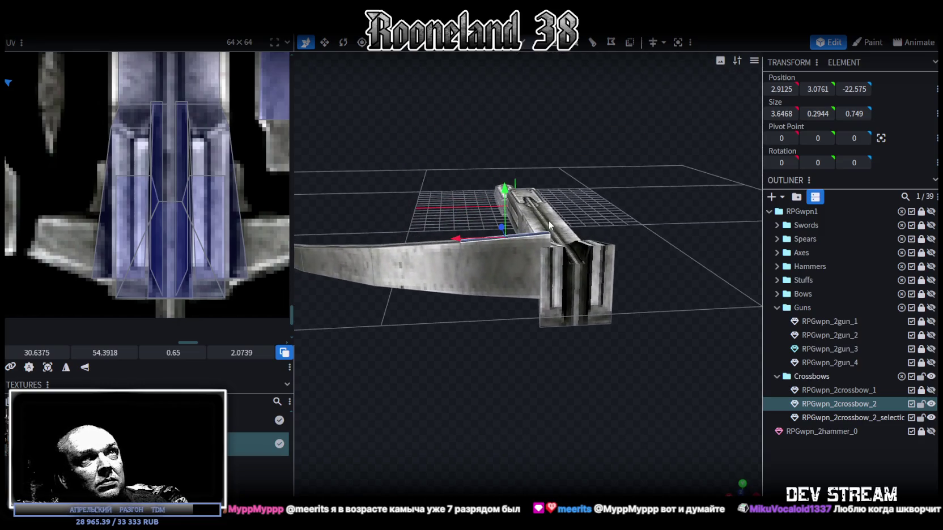
mouse_move(658, 348)
left_mouse_down()
mouse_move(652, 333)
mouse_move(630, 336)
mouse_move(651, 306)
mouse_move(643, 281)
left_mouse_up()
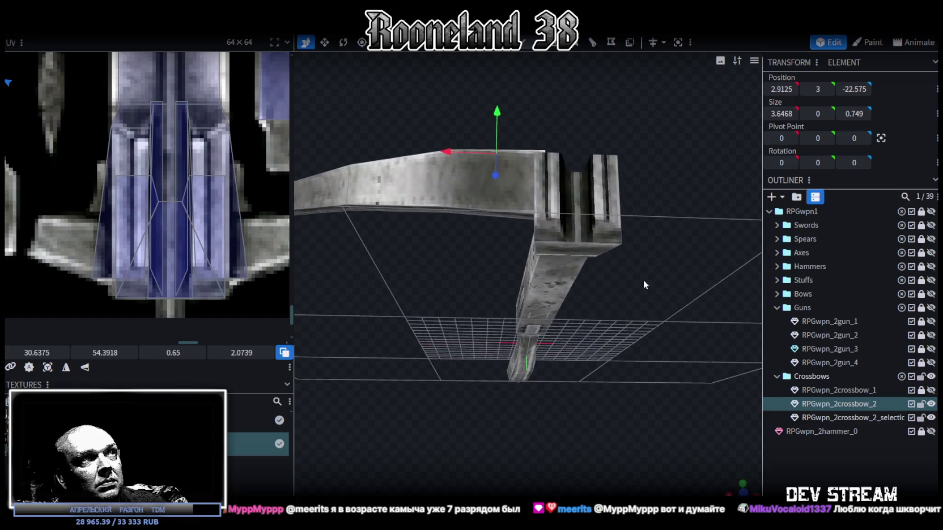
left_click(495, 213)
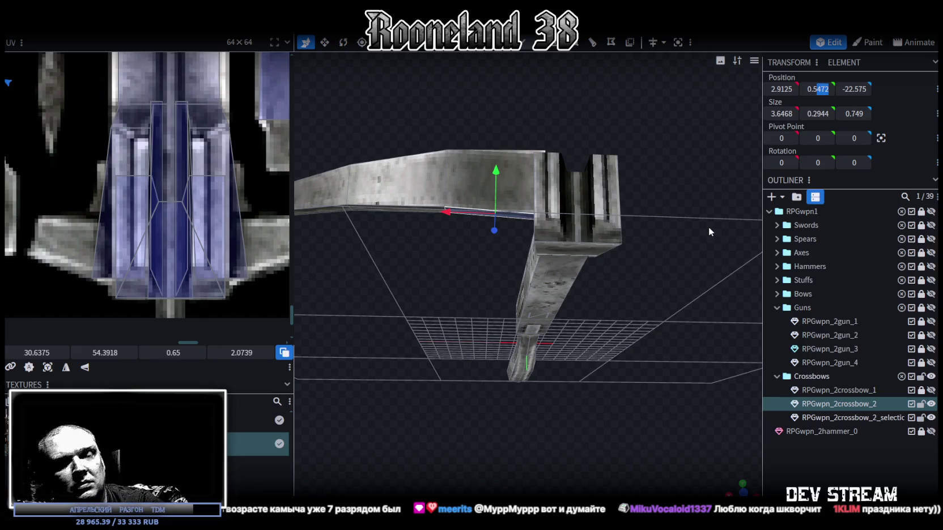
key("Return")
mouse_move(695, 224)
left_mouse_down()
mouse_move(705, 215)
mouse_move(700, 234)
mouse_move(674, 226)
mouse_move(592, 259)
mouse_move(465, 258)
mouse_move(662, 222)
mouse_move(685, 199)
mouse_move(439, 171)
mouse_move(445, 155)
mouse_move(390, 181)
left_mouse_up()
Select the bow limb pieces, ending on the limb's thin edge strip.
left_click(514, 254)
left_click(516, 257)
mouse_move(515, 257)
left_mouse_down()
mouse_move(509, 274)
mouse_move(485, 234)
mouse_move(543, 304)
mouse_move(409, 154)
mouse_move(397, 164)
left_mouse_up()
left_click(486, 234)
scroll(541, 321, "up", 3)
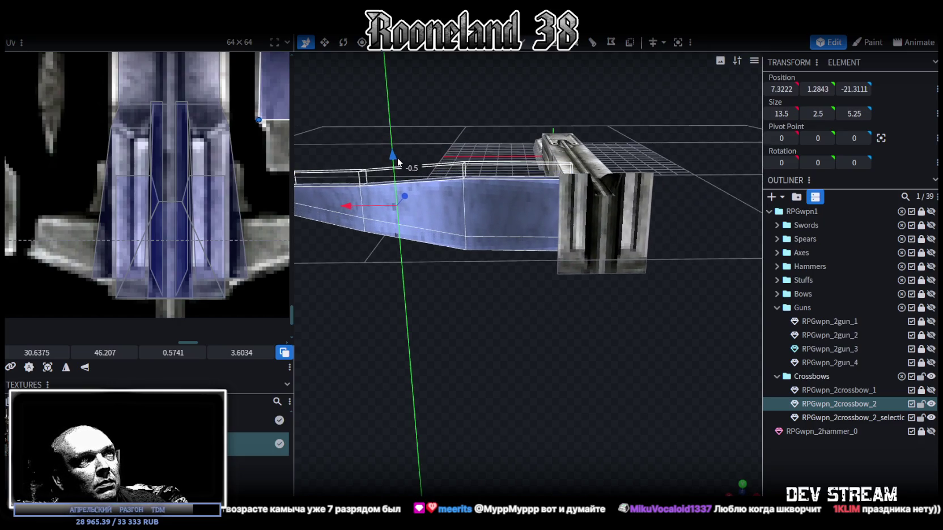
mouse_move(450, 114)
left_mouse_down()
mouse_move(454, 166)
mouse_move(713, 140)
mouse_move(630, 158)
mouse_move(638, 127)
mouse_move(654, 121)
mouse_move(651, 138)
mouse_move(534, 174)
mouse_move(547, 234)
mouse_move(416, 245)
left_mouse_up()
left_click(445, 256)
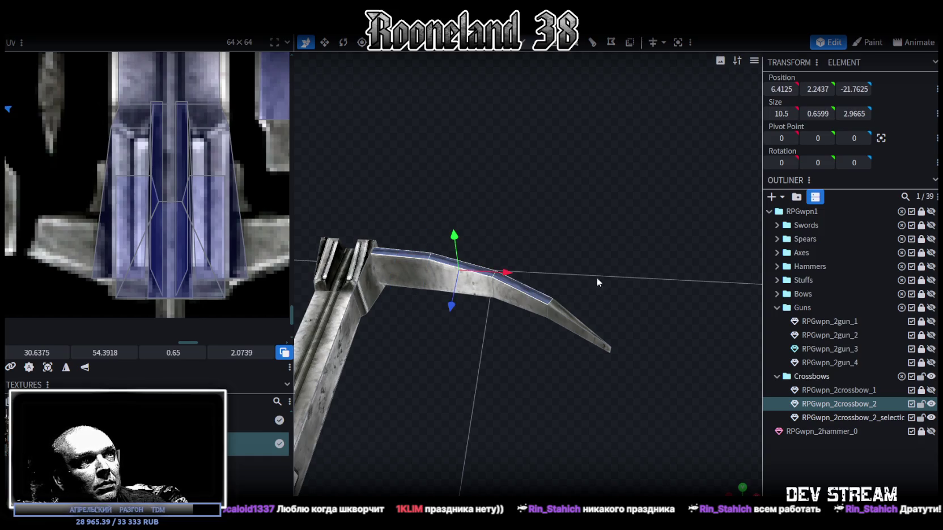
Apply height 2.5 to the limb edge, then select the two thin faces along its lower edge.
key("Return")
mouse_move(618, 224)
left_mouse_down()
mouse_move(630, 142)
mouse_move(536, 239)
mouse_move(545, 165)
mouse_move(493, 302)
left_mouse_up()
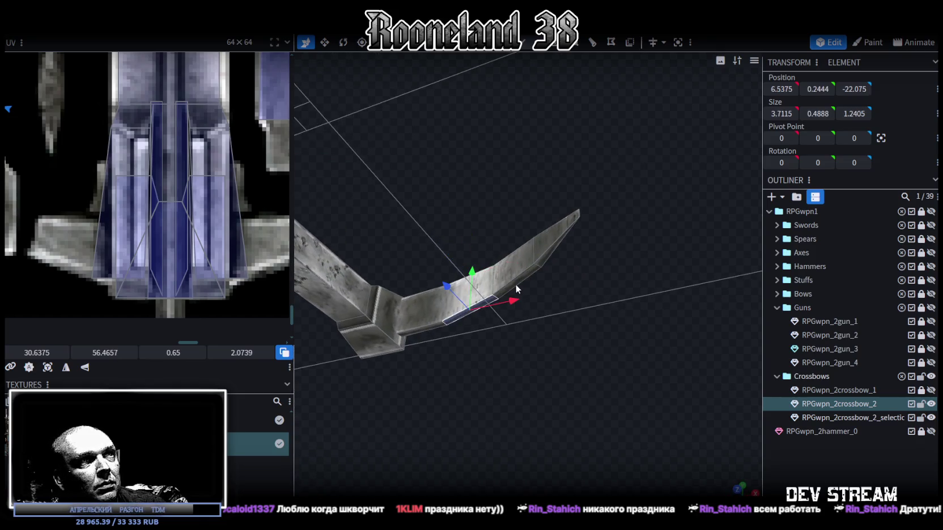
left_click(414, 332)
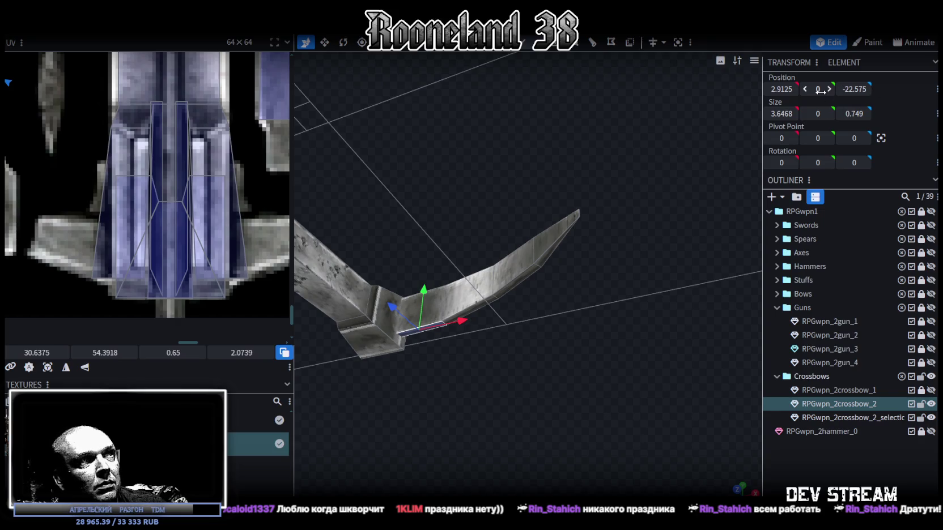
left_click(475, 309, "shift")
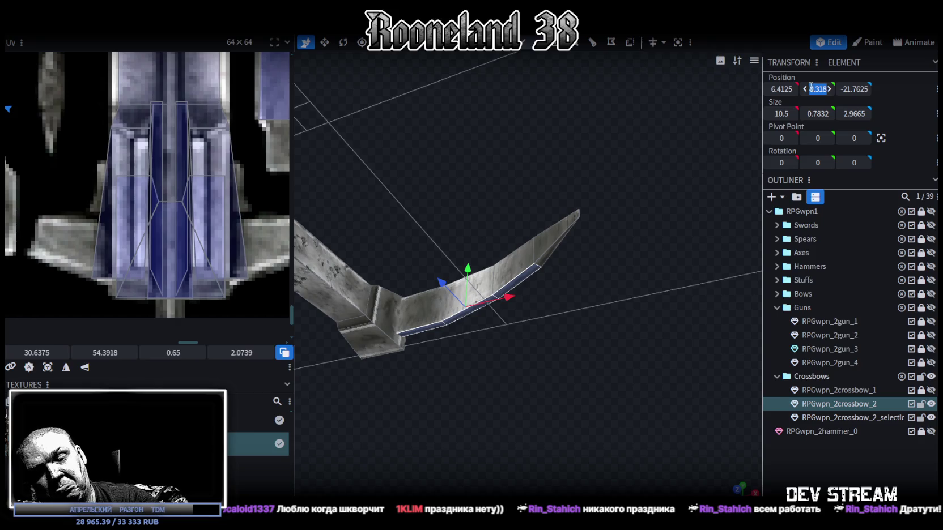
Inspect the leveled limb tip from the side and select the RPGwpn_2crossbow_2 model.
left_click_drag(641, 132, 572, 194)
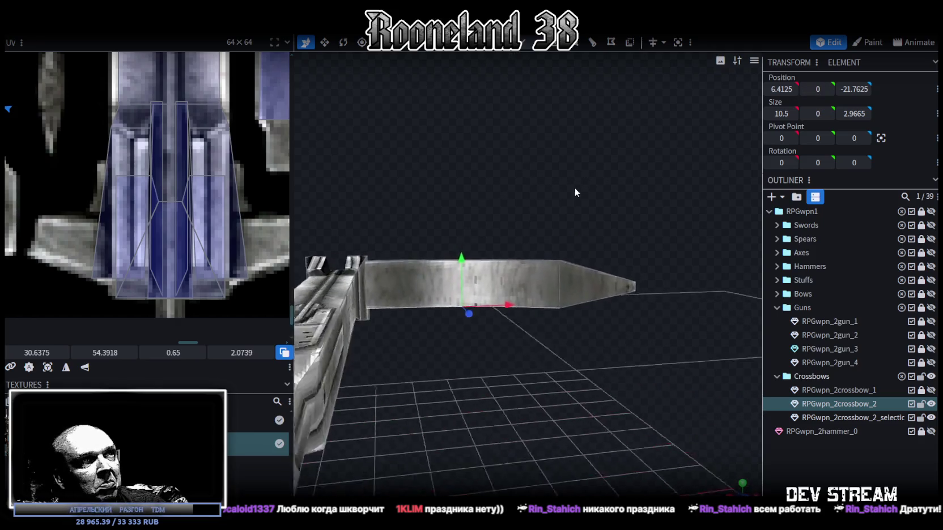
left_click(570, 301)
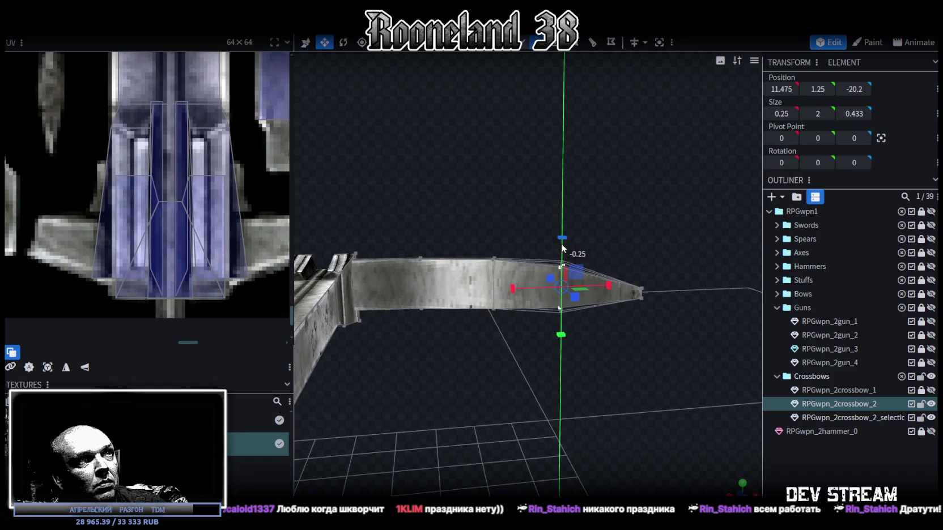
left_click(816, 456)
mouse_move(748, 430)
left_mouse_down()
mouse_move(635, 361)
mouse_move(404, 378)
mouse_move(617, 387)
mouse_move(564, 354)
mouse_move(572, 371)
mouse_move(592, 374)
mouse_move(538, 62)
left_mouse_up()
left_click(588, 360)
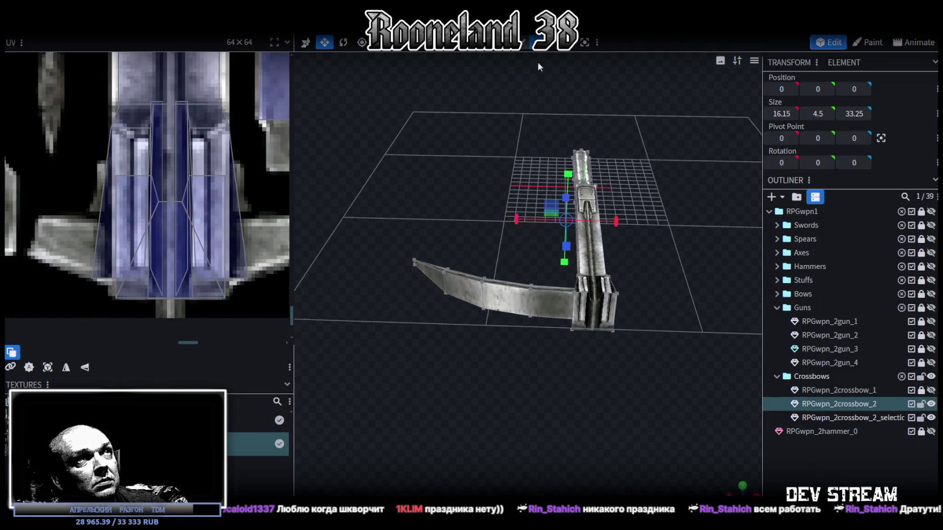
Copy and paste all 16 bow limb faces, then Flip X the copy to form the opposite limb.
mouse_move(389, 213)
left_mouse_down("ctrl")
mouse_move(523, 331)
mouse_move(545, 337)
left_mouse_up("ctrl")
key("ctrl+c")
key("ctrl+v")
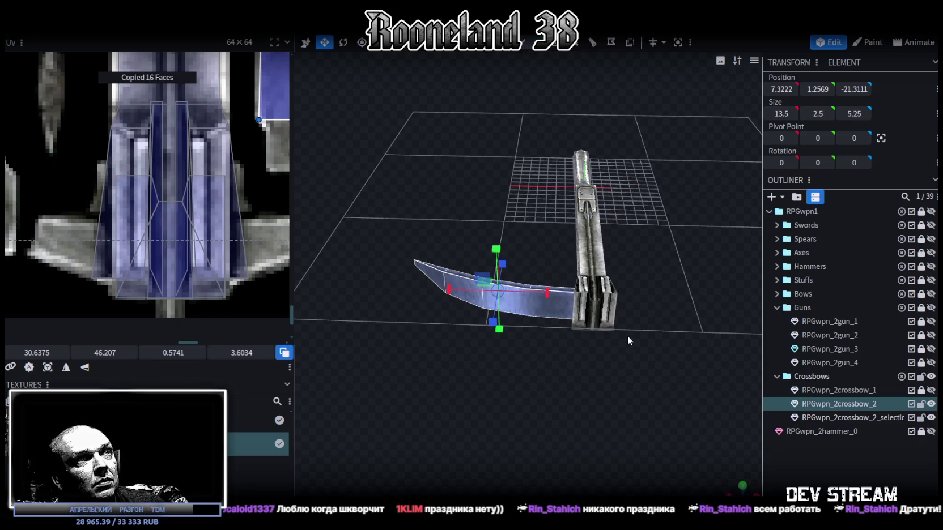
left_click(136, 39)
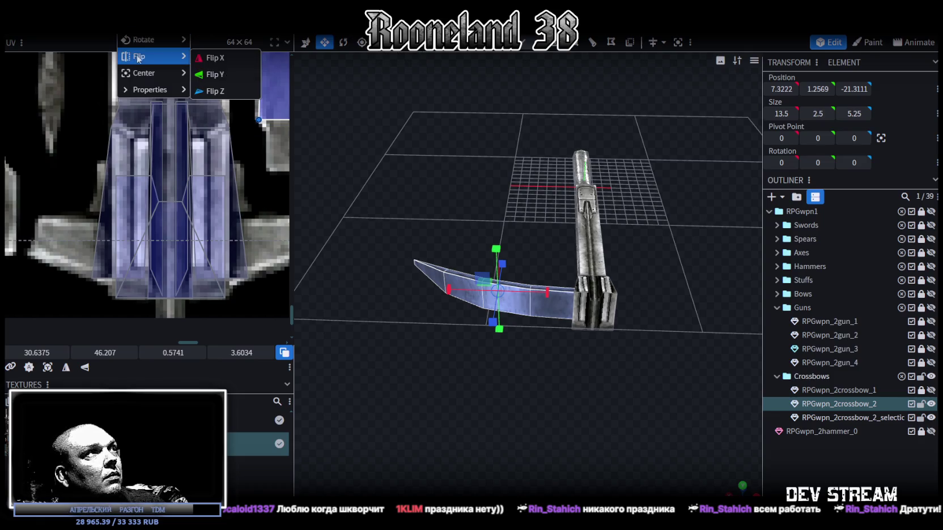
left_click(238, 57)
left_click_drag(401, 223, 755, 467)
left_click(513, 405)
mouse_move(512, 405)
left_mouse_down()
mouse_move(630, 353)
mouse_move(551, 398)
mouse_move(508, 291)
mouse_move(589, 490)
left_mouse_up()
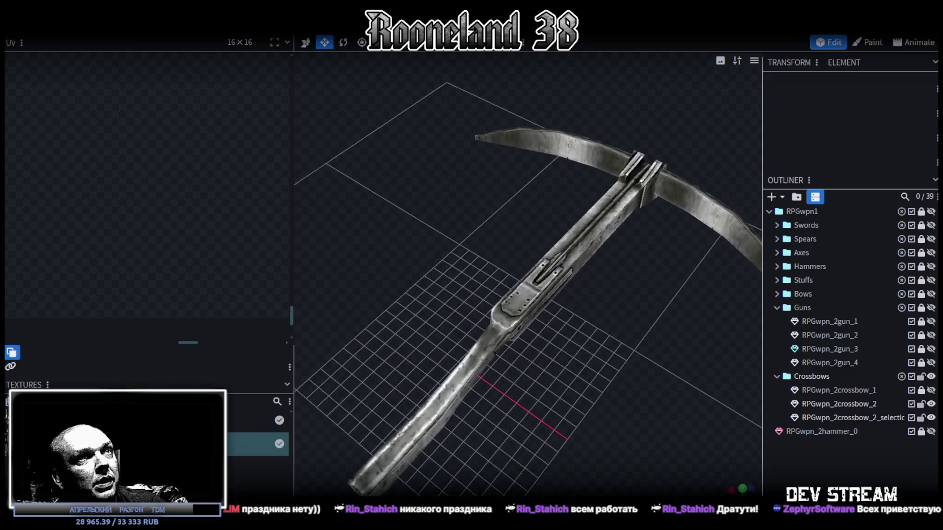
Select the crossbow stock model and zoom the texture view to locate the barrel strip.
mouse_move(654, 372)
left_mouse_down()
mouse_move(473, 370)
mouse_move(497, 336)
mouse_move(567, 371)
mouse_move(488, 326)
mouse_move(727, 383)
mouse_move(552, 310)
mouse_move(618, 297)
mouse_move(567, 318)
mouse_move(498, 272)
left_mouse_up()
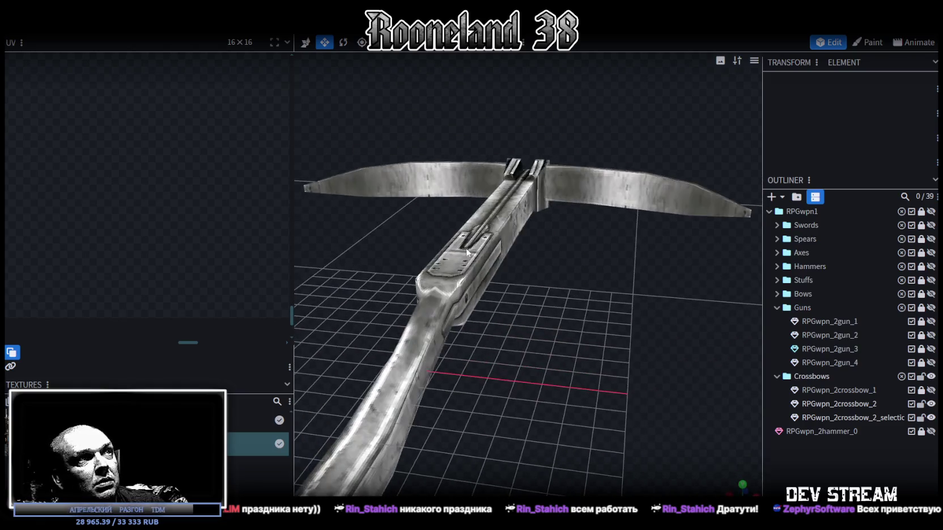
left_click(481, 255)
scroll(155, 254, "down", 2)
scroll(164, 250, "down", 2)
scroll(182, 241, "down", 1)
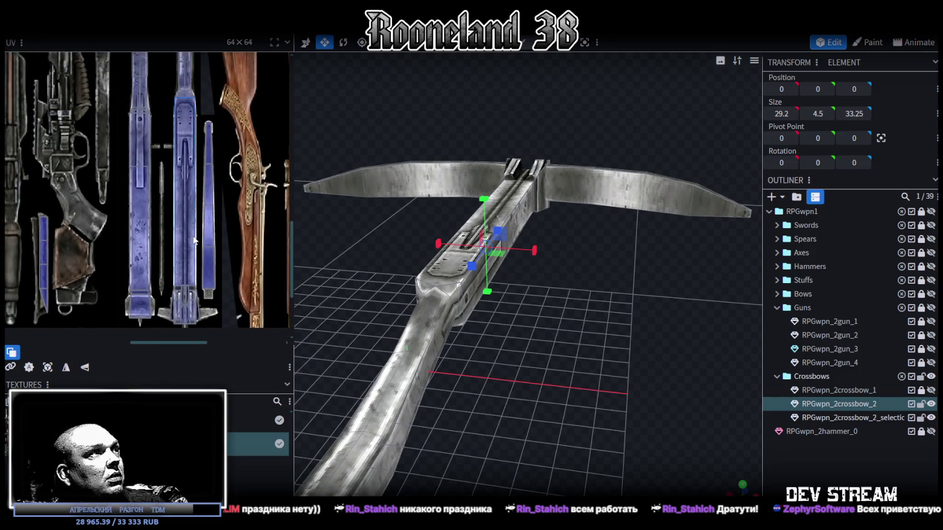
scroll(196, 234, "down", 2)
scroll(195, 232, "down", 1)
scroll(194, 228, "down", 1)
scroll(193, 223, "down", 1)
scroll(191, 218, "down", 1)
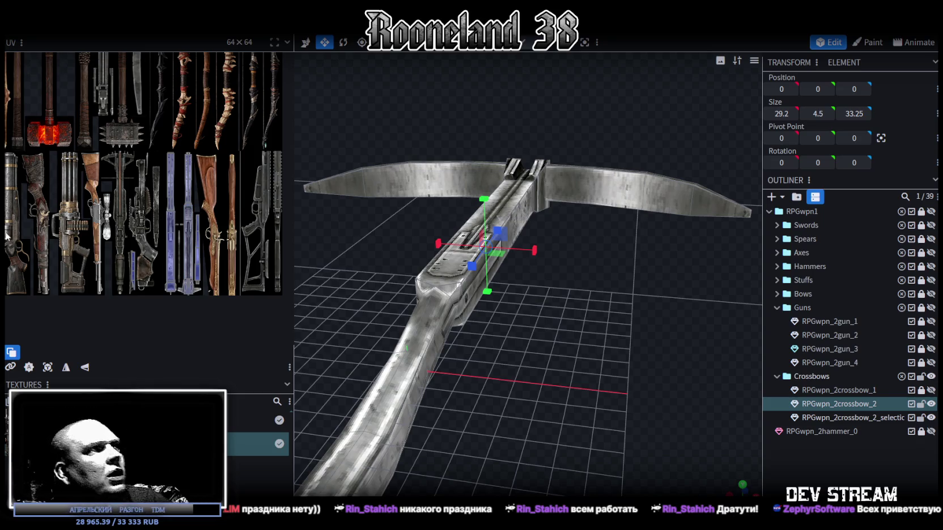
scroll(153, 262, "up", 2)
scroll(136, 283, "up", 2)
scroll(113, 306, "up", 1)
Move the long barrel strip face's UV onto the atlas's narrow blue blade and flip it vertically.
left_click(85, 272)
left_click(107, 315)
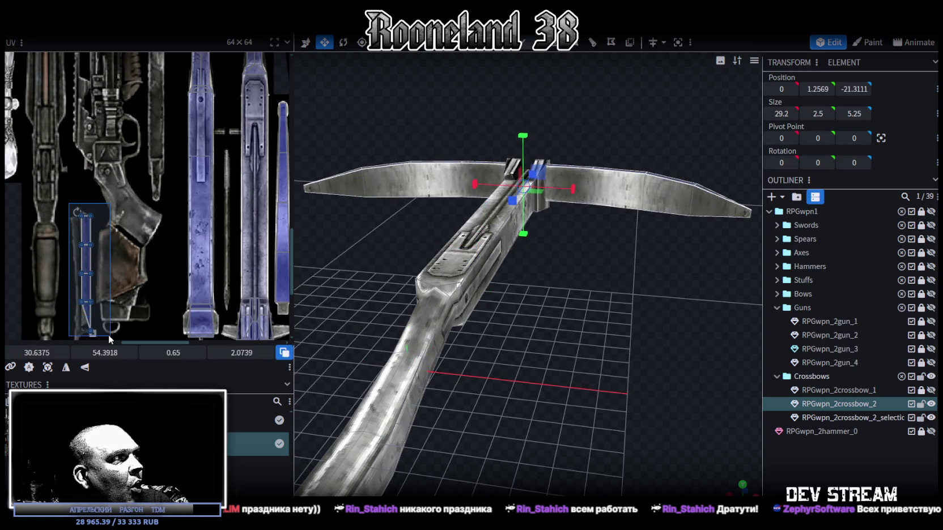
middle_click_drag(120, 273, 79, 272)
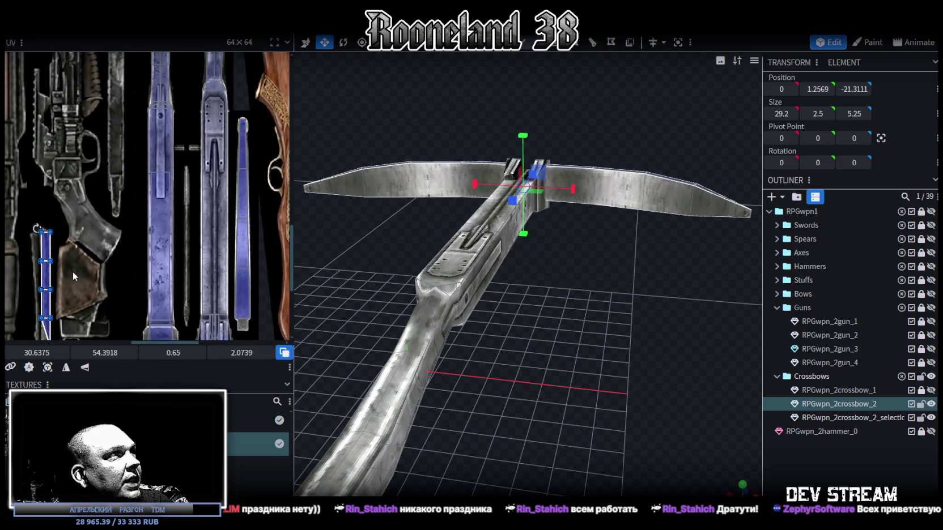
scroll(72, 271, "down", 1)
scroll(67, 276, "down", 1)
scroll(94, 218, "down", 1)
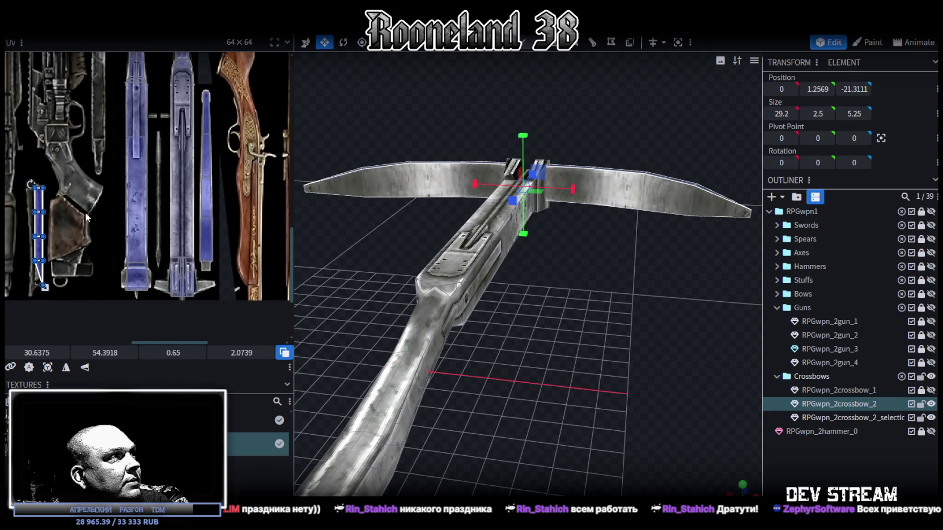
left_click_drag(41, 231, 206, 237)
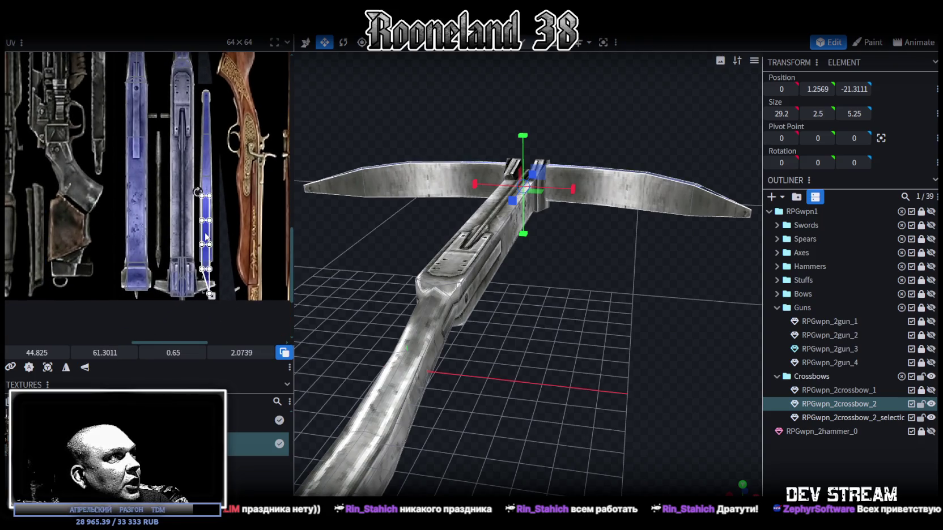
left_click(85, 368)
Check another barrel cube's UV, then deselect everything and orbit around the crossbow.
scroll(199, 234, "up", 1)
scroll(198, 234, "up", 1)
scroll(198, 234, "up", 1)
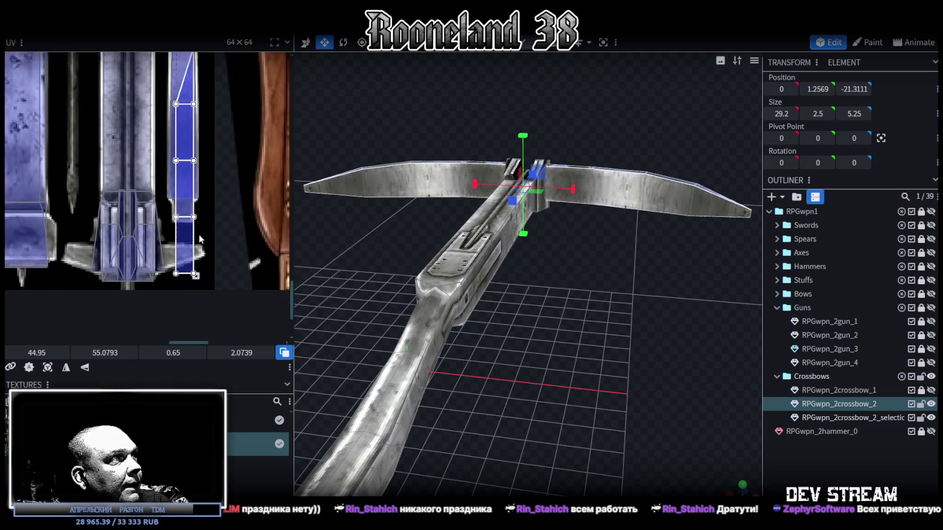
left_click(185, 201)
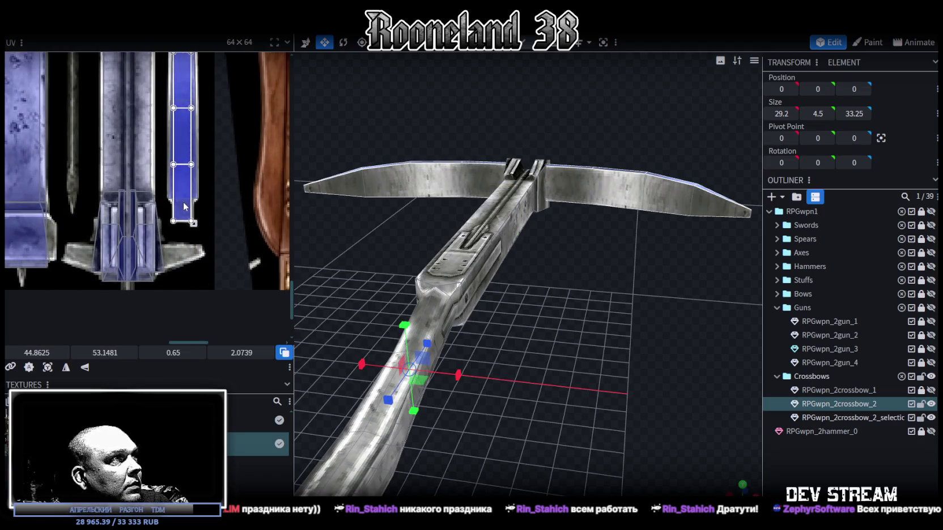
left_click(836, 452)
mouse_move(657, 306)
left_mouse_down()
mouse_move(621, 363)
mouse_move(566, 396)
left_mouse_up()
mouse_move(461, 319)
left_mouse_down()
mouse_move(406, 328)
mouse_move(425, 358)
mouse_move(604, 368)
left_mouse_up()
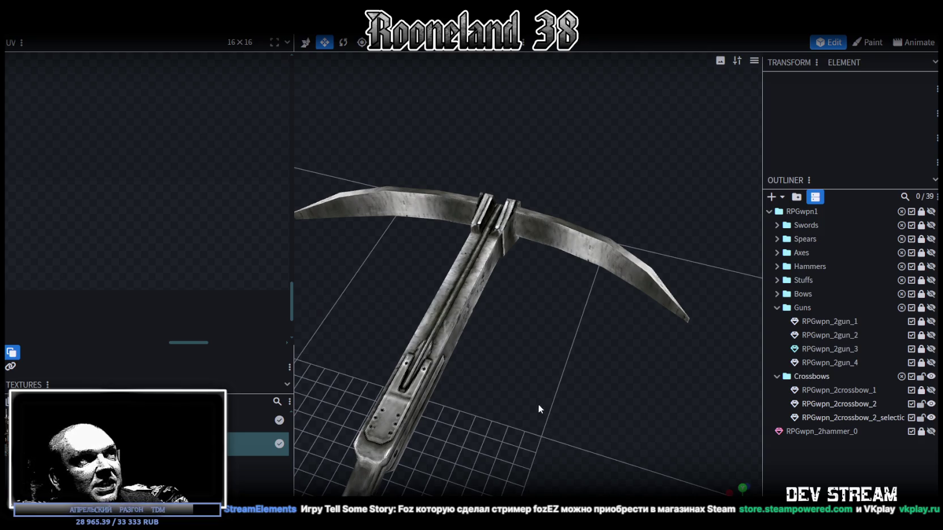
Select the right front block face beside the barrel groove and zoom into its UV.
scroll(508, 339, "up", 2)
mouse_move(508, 339)
left_mouse_down()
mouse_move(585, 377)
mouse_move(471, 286)
mouse_move(530, 267)
mouse_move(508, 246)
mouse_move(593, 348)
mouse_move(597, 305)
left_mouse_up()
left_click(471, 286)
left_click(576, 219)
scroll(168, 212, "up", 2)
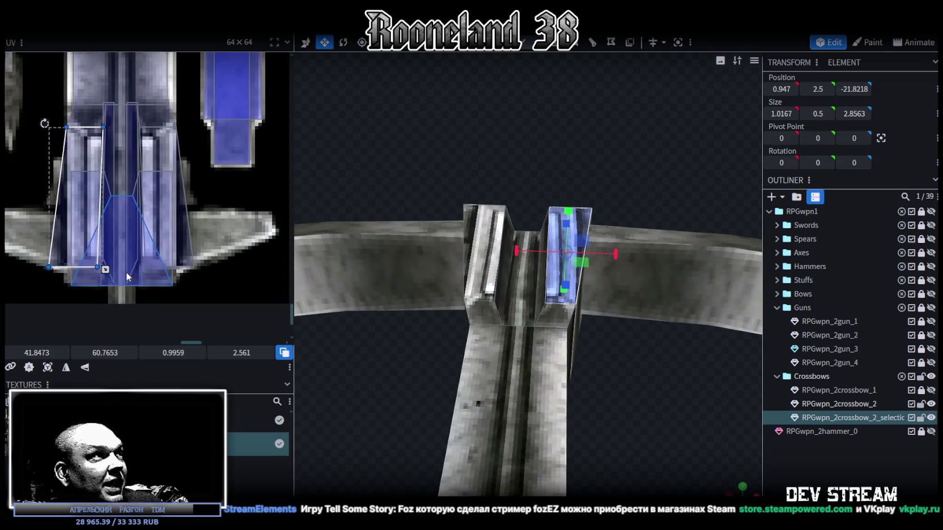
scroll(152, 239, "up", 2)
scroll(152, 240, "up", 2)
Slant the right block face's UV by shifting its bottom corners to fit the rail texture.
left_click(137, 238)
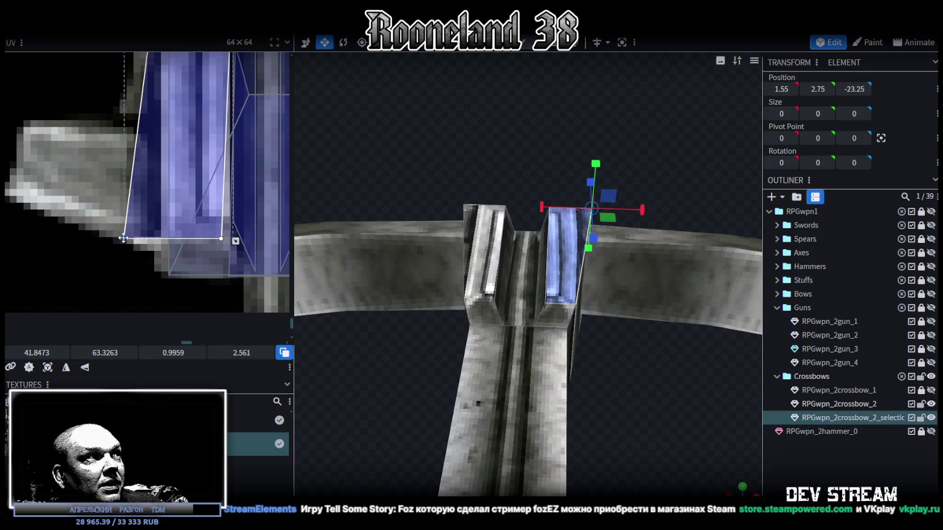
left_click_drag(141, 238, 157, 238)
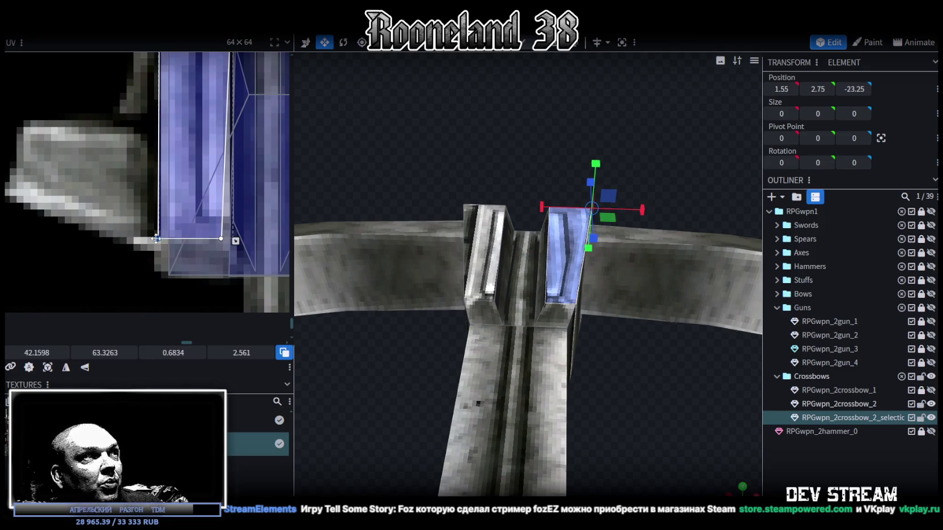
left_click(220, 239)
left_click_drag(220, 238, 232, 239)
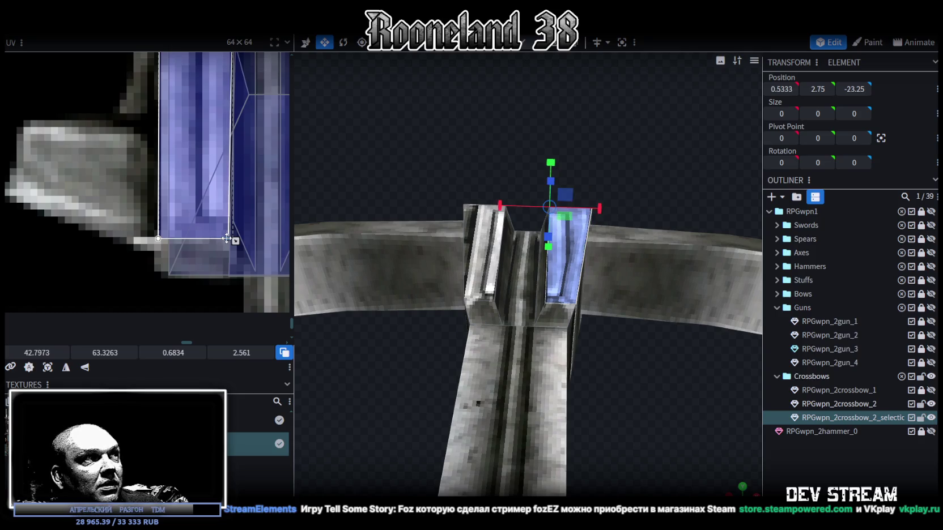
scroll(215, 238, "down", 2)
middle_click_drag(214, 238, 169, 248)
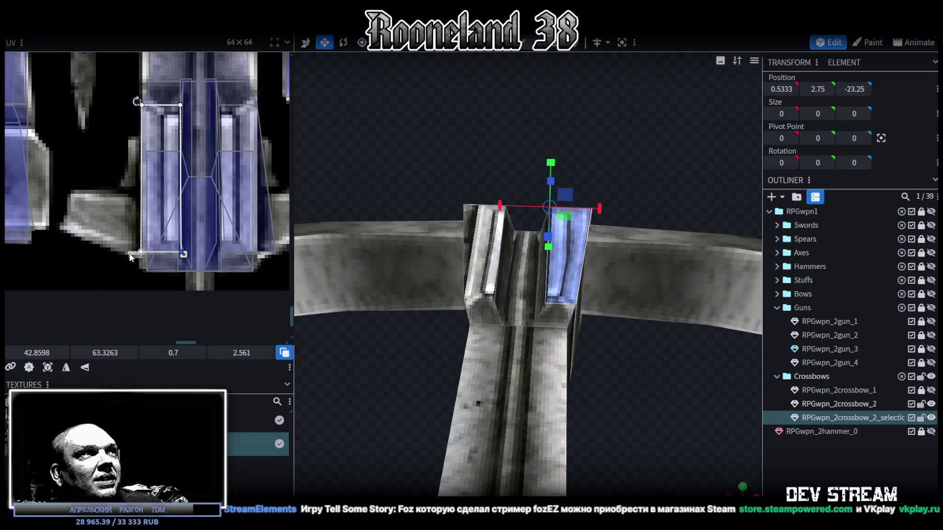
left_click_drag(141, 251, 119, 252)
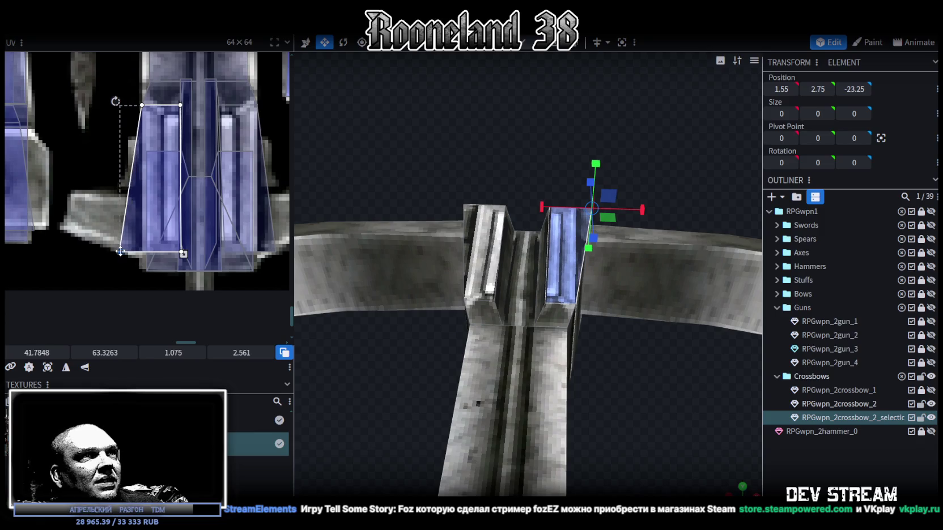
Nudge the left block face's bottom UV corners to match the rail texture, then deselect.
left_click(265, 232)
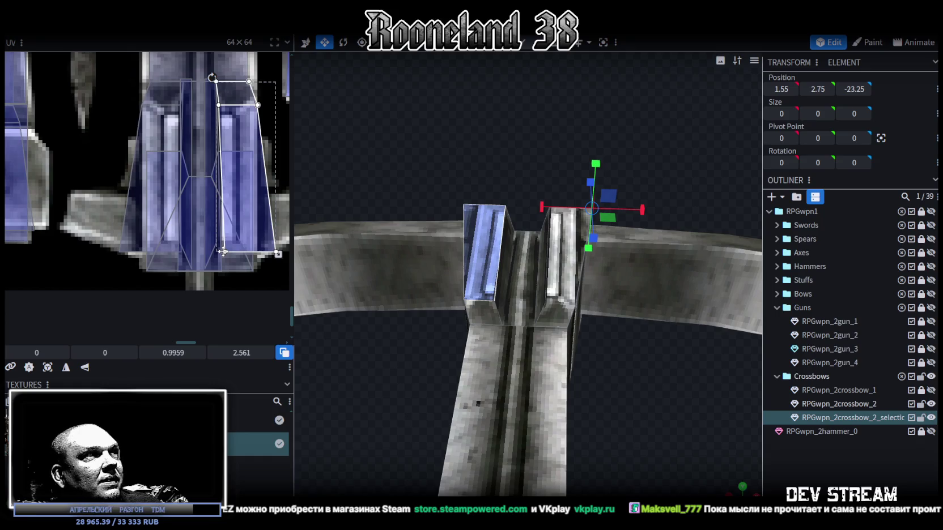
left_click_drag(222, 251, 217, 252)
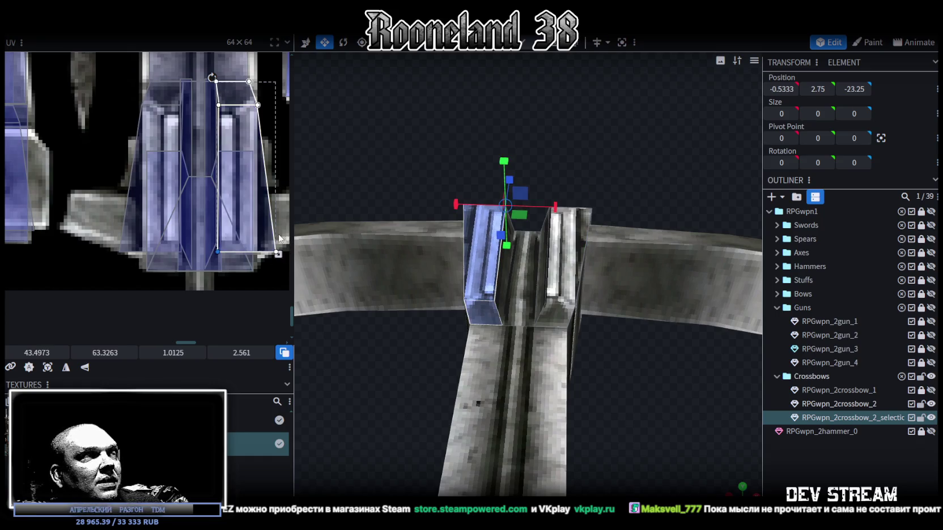
left_click(277, 252)
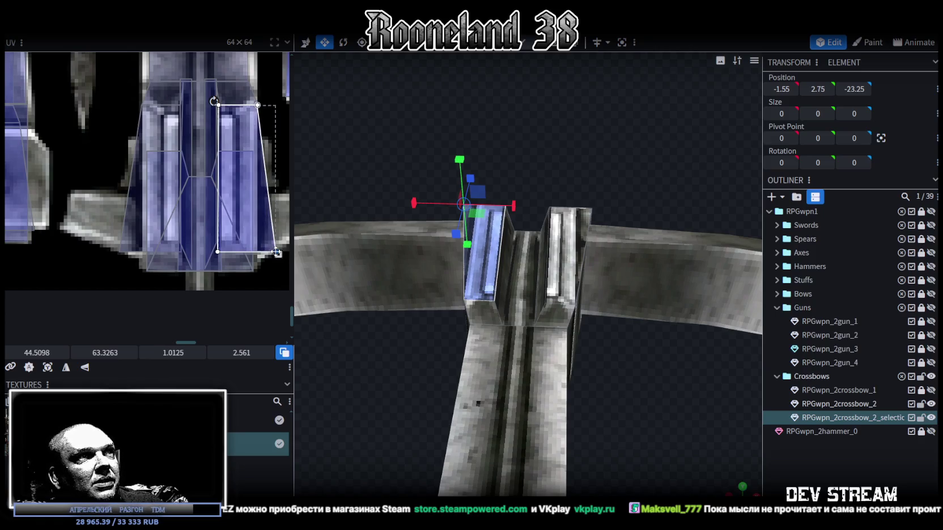
left_click(889, 423)
mouse_move(759, 398)
left_mouse_down()
mouse_move(455, 376)
mouse_move(597, 398)
mouse_move(543, 381)
mouse_move(524, 302)
left_mouse_up()
left_click(501, 277)
Map the groove block's front faces to the blue grooved texture at UV 42.1037, 61.5707, sized 0.8487 × 2.0887.
left_click(496, 276)
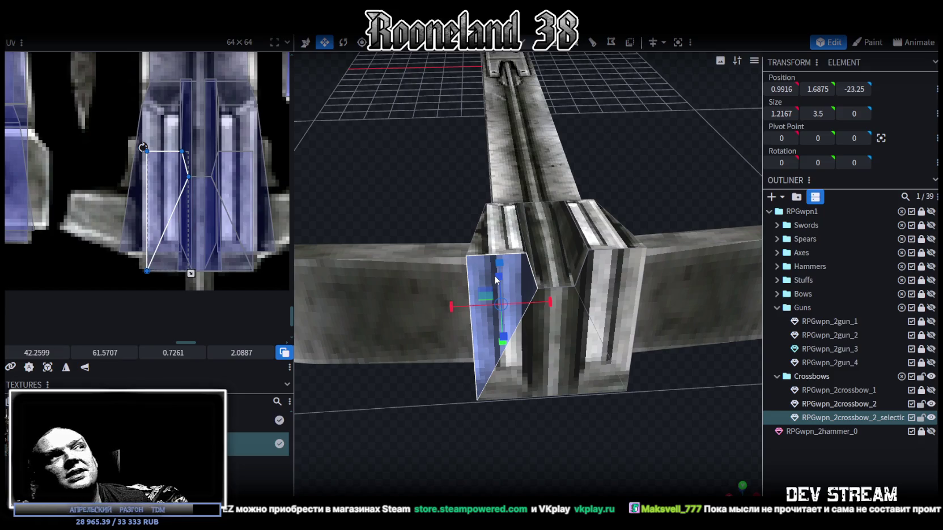
left_click(571, 350, "shift")
left_click(627, 284, "shift")
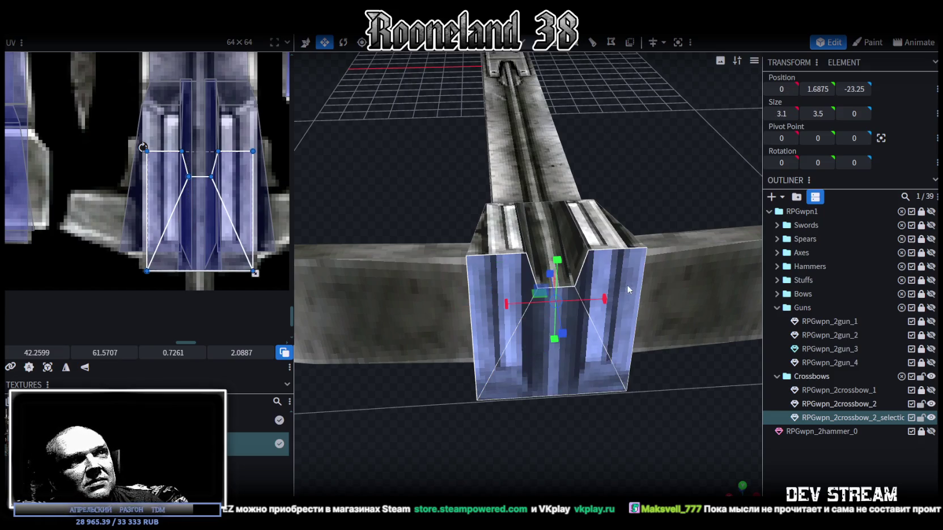
left_click_drag(195, 218, 189, 218)
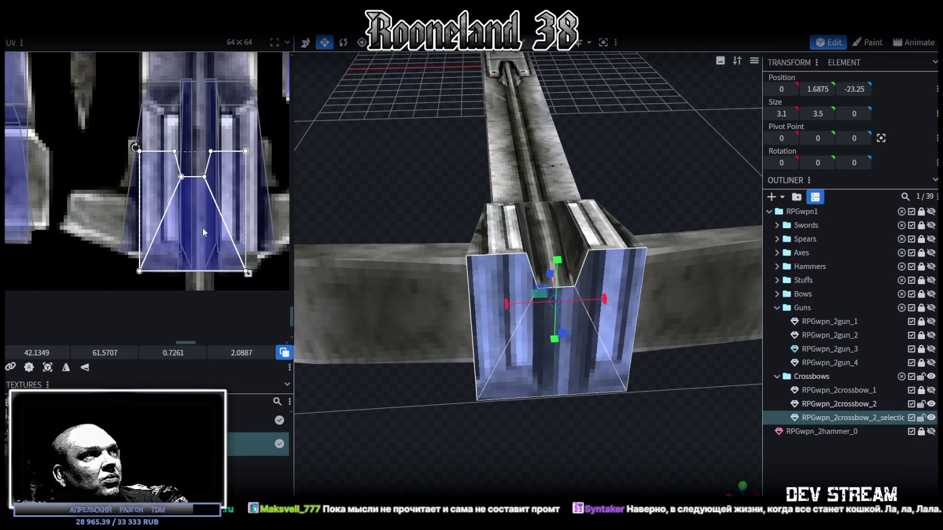
left_click_drag(252, 272, 267, 274)
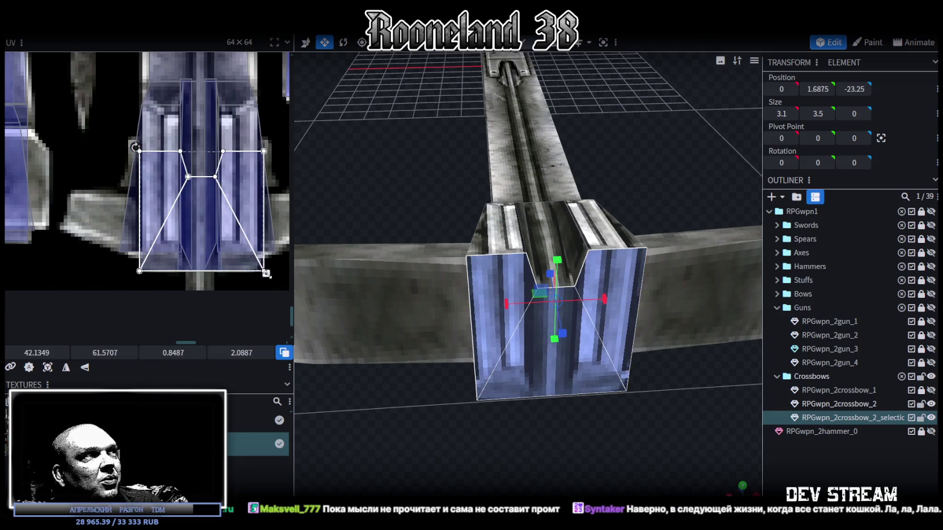
left_click(223, 253)
key("Left")
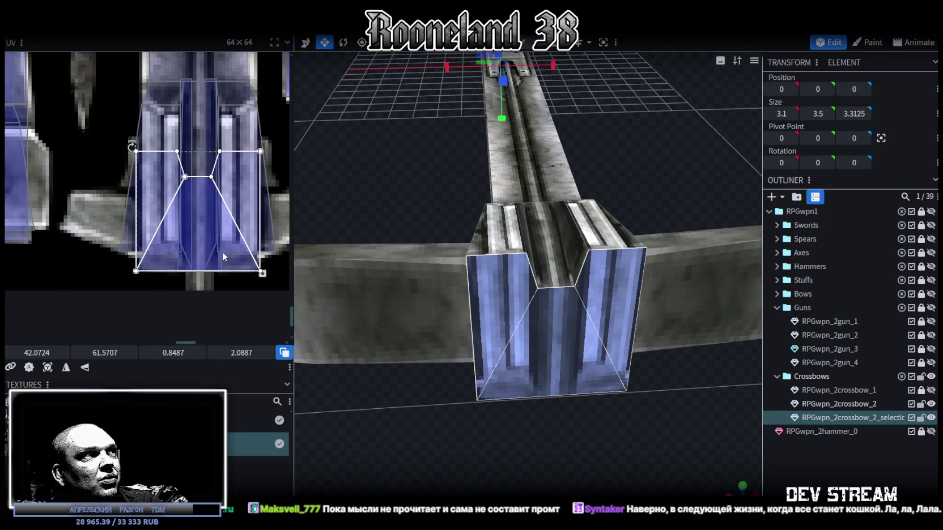
key("Right")
key("Left")
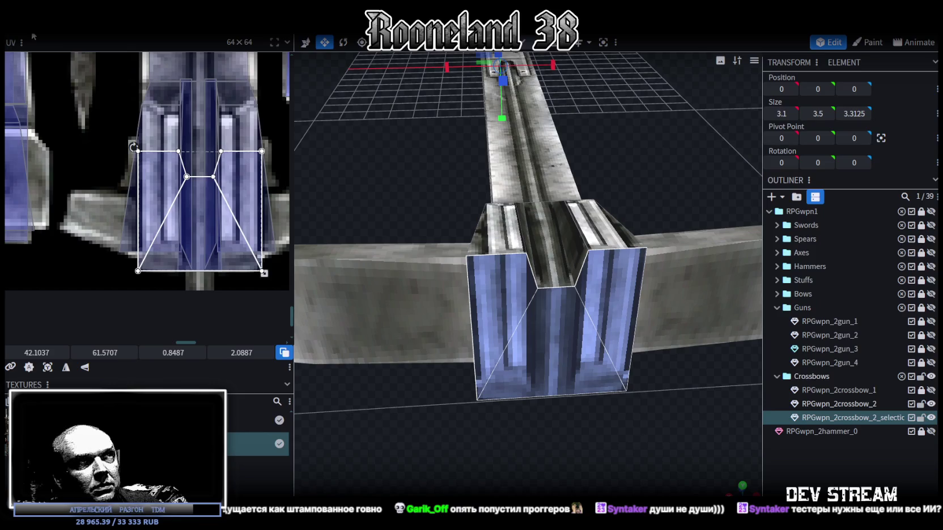
Select the groove's two front-edge vertices and spread them apart along X to a 1.2666 span.
left_click_drag(651, 312, 636, 232)
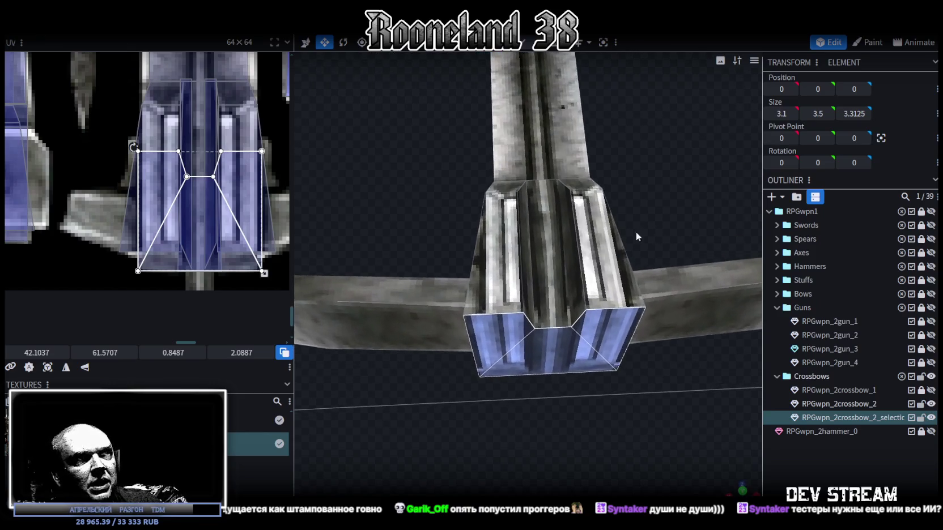
left_click(630, 233)
left_click_drag(648, 197, 596, 112)
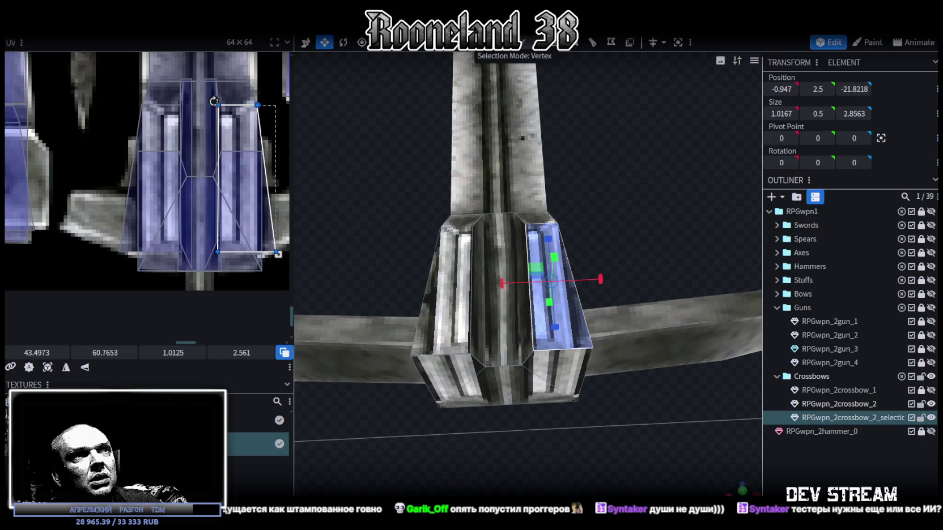
left_click(506, 352)
left_click(533, 352, "shift")
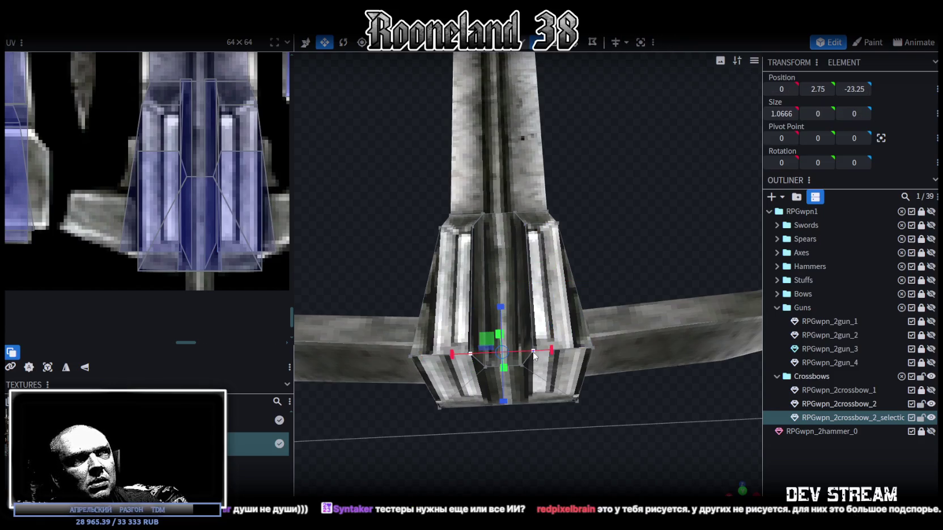
left_click_drag(549, 355, 554, 350)
left_click_drag(653, 412, 668, 390)
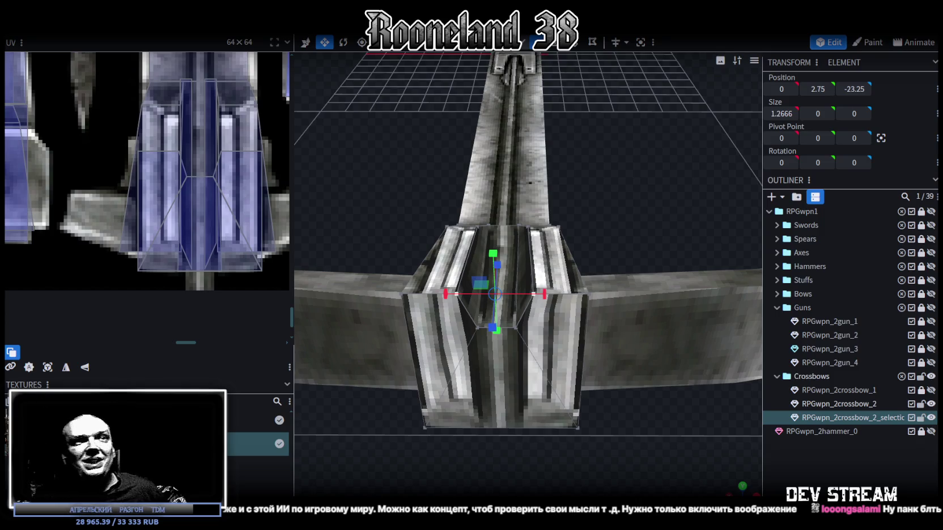
Zoom out, pick the RPGwpn_2crossbow_2 body mesh, and view the 29.2 × 4.5 × 33.25 crossbow from above.
scroll(611, 381, "up", 3)
scroll(656, 274, "down", 3)
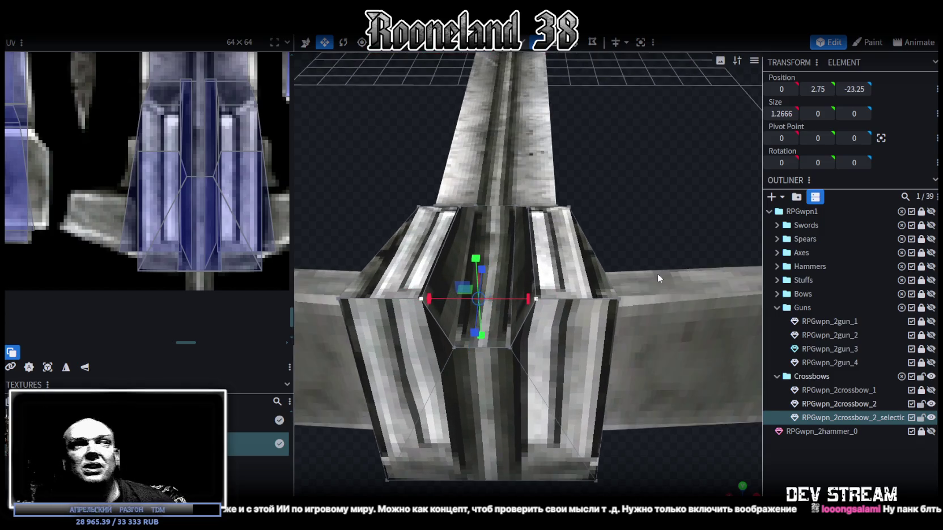
scroll(618, 241, "down", 2)
mouse_move(414, 215)
left_mouse_down()
mouse_move(635, 206)
mouse_move(561, 307)
left_mouse_up()
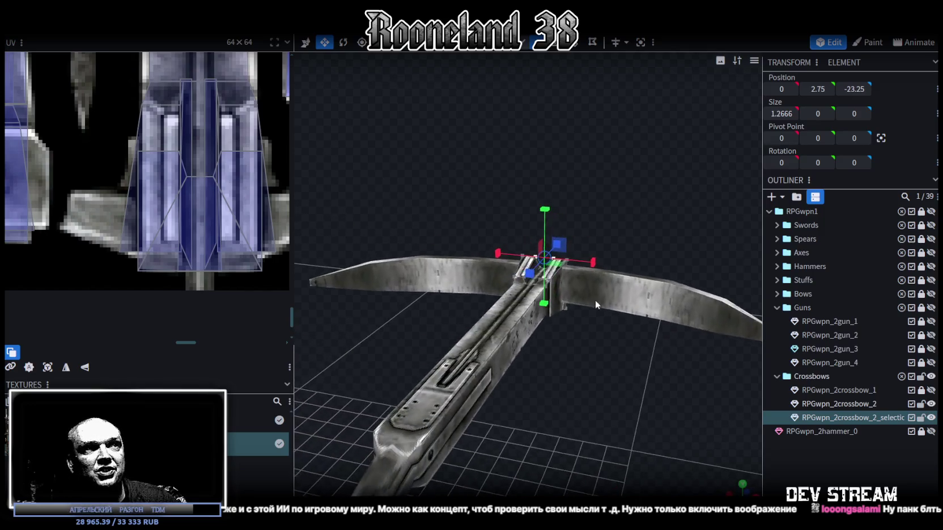
left_click(503, 295)
mouse_move(504, 295)
left_mouse_down()
mouse_move(616, 313)
mouse_move(623, 335)
left_mouse_up()
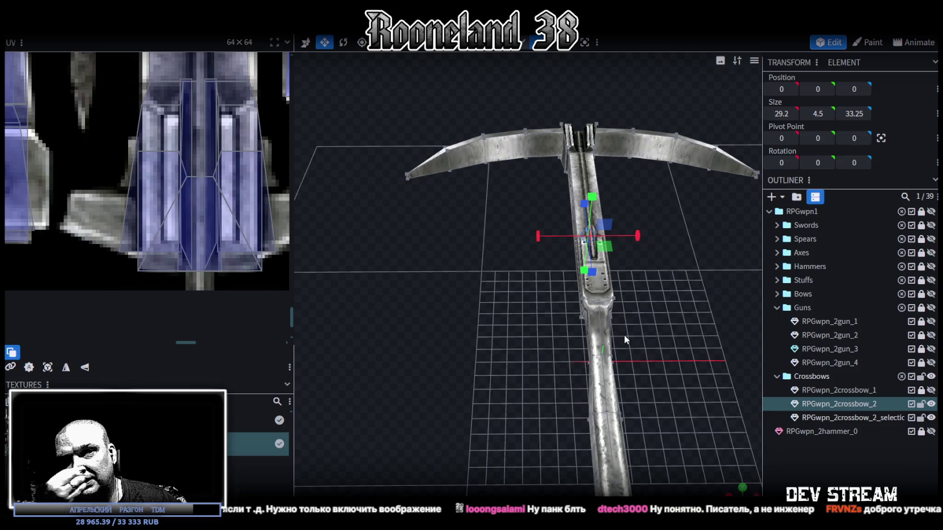
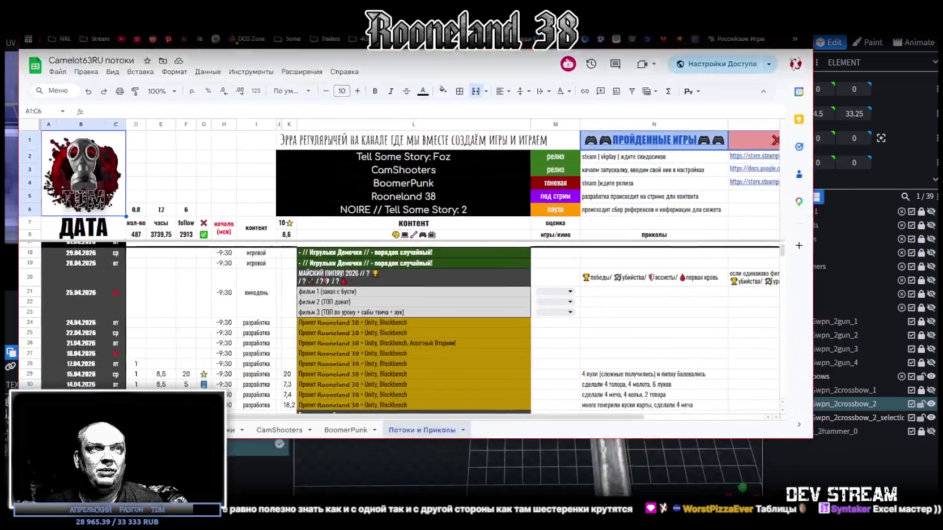
Scroll through the stream schedule and move on to the BoomerPunk project sheet.
scroll(542, 345, "down", 3)
scroll(542, 345, "down", 3)
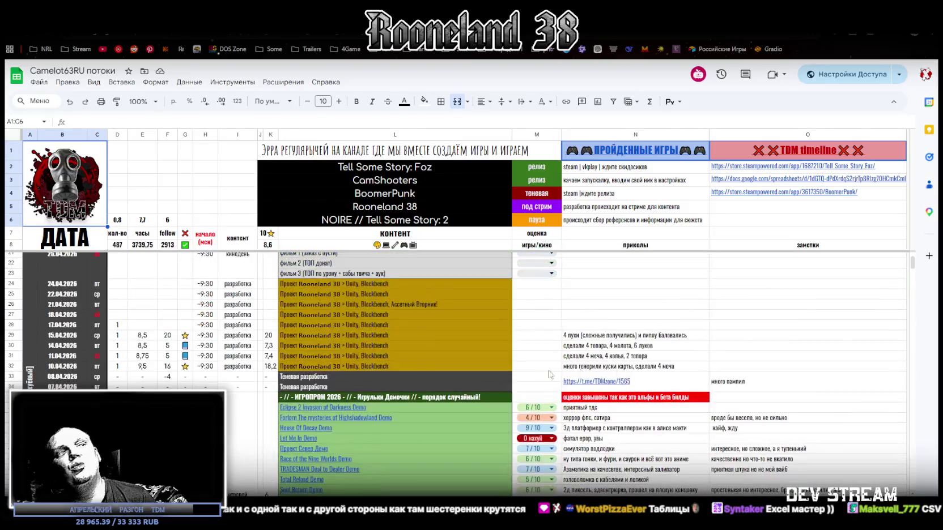
key("ctrl+Page_Down")
scroll(146, 384, "down", 5)
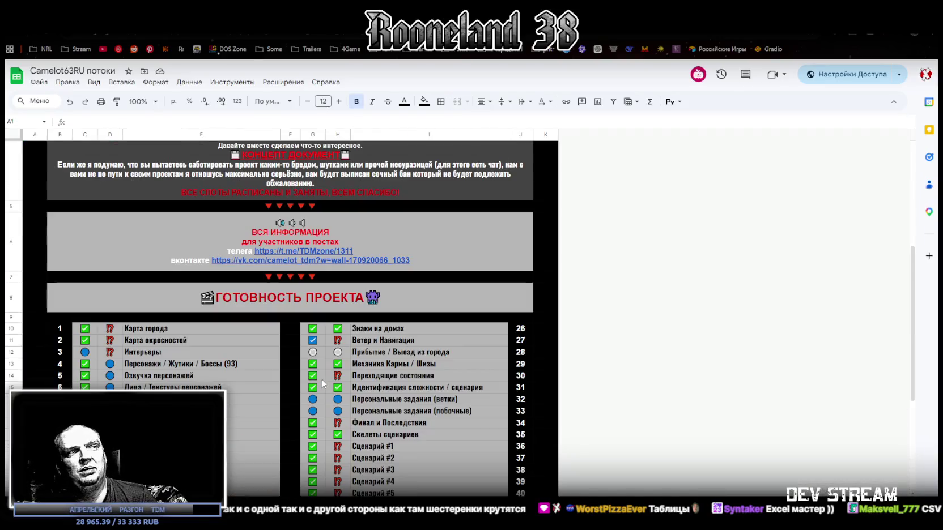
scroll(145, 384, "down", 5)
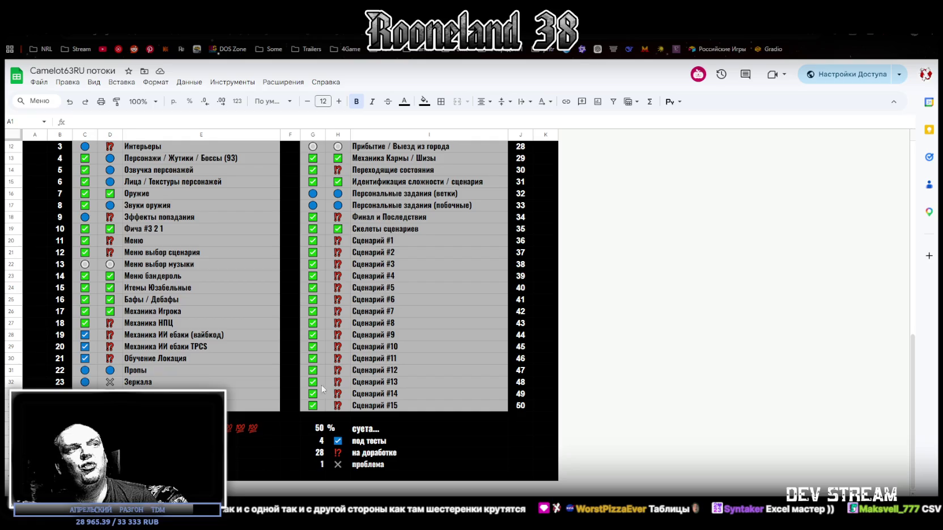
Switch to the chat-commands sheet and scroll down to its !tag emblem grid.
key("ctrl+Page_Down")
scroll(277, 403, "down", 4)
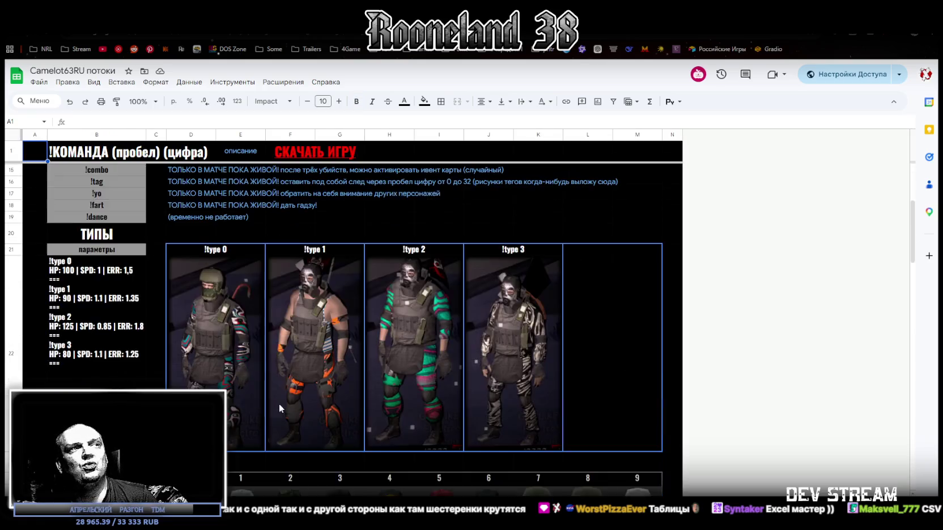
scroll(278, 403, "down", 5)
scroll(278, 403, "down", 5)
scroll(344, 349, "down", 5)
scroll(344, 348, "down", 5)
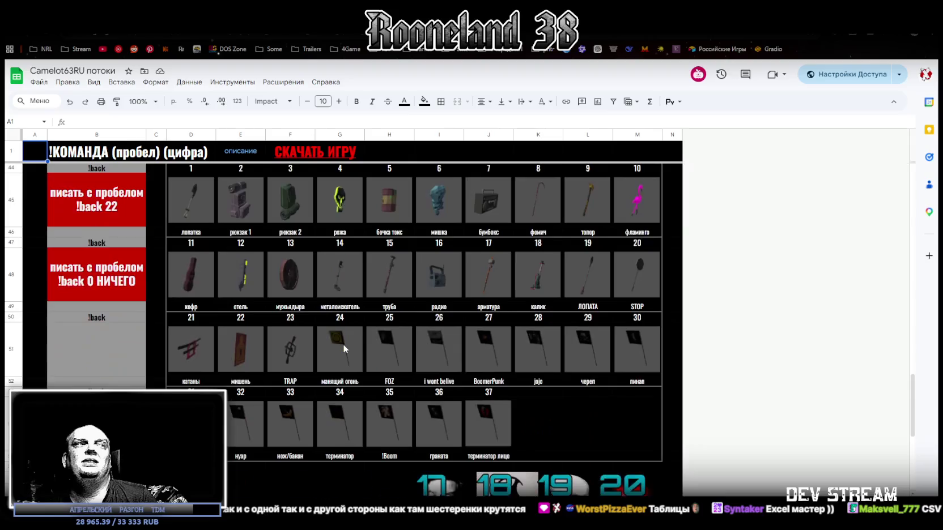
scroll(344, 348, "down", 5)
scroll(346, 347, "down", 1)
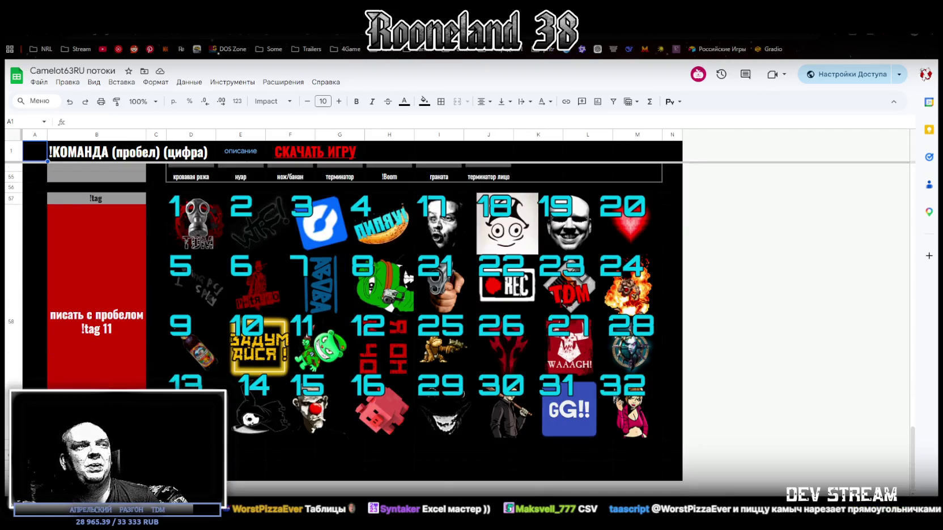
key("alt+Tab")
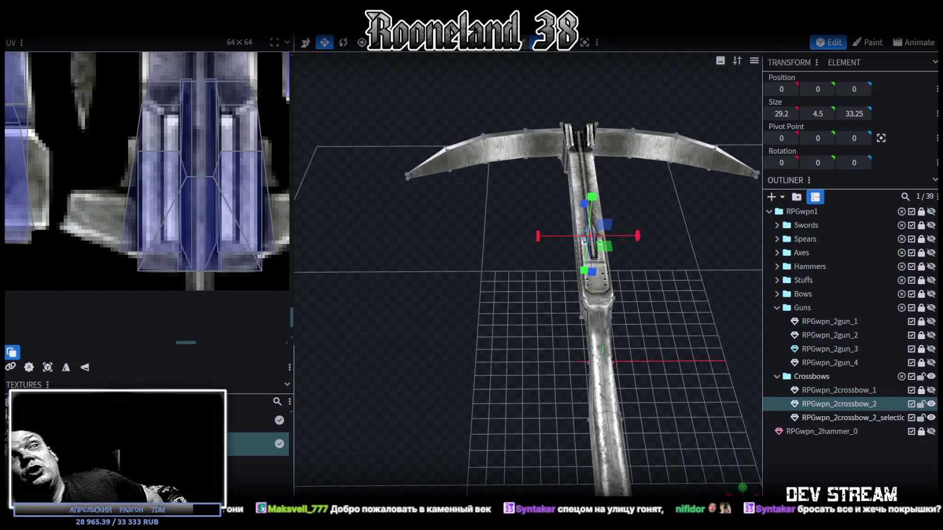
Orbit to a near-front view of the RPGwpn_2crossbow_2 crossbow.
mouse_move(631, 224)
left_mouse_down()
mouse_move(703, 273)
mouse_move(690, 212)
mouse_move(579, 275)
left_mouse_up()
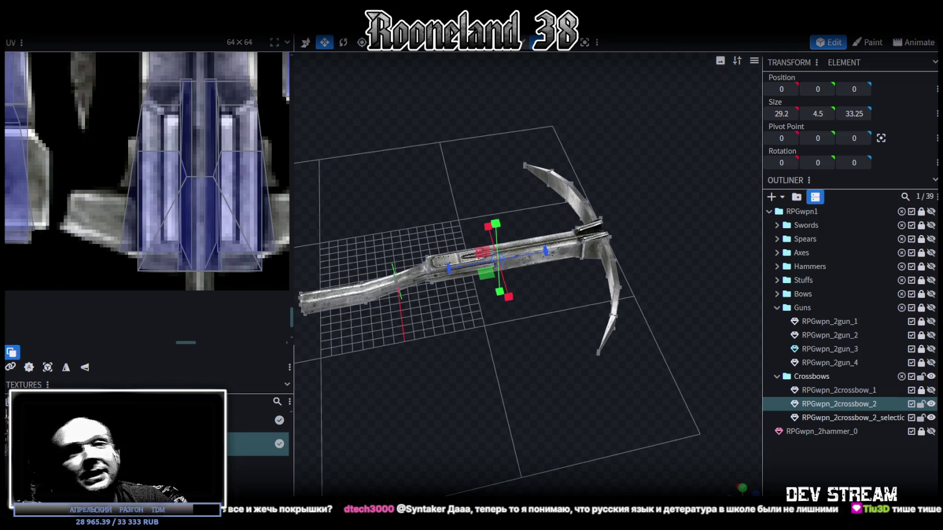
scroll(608, 343, "down", 5)
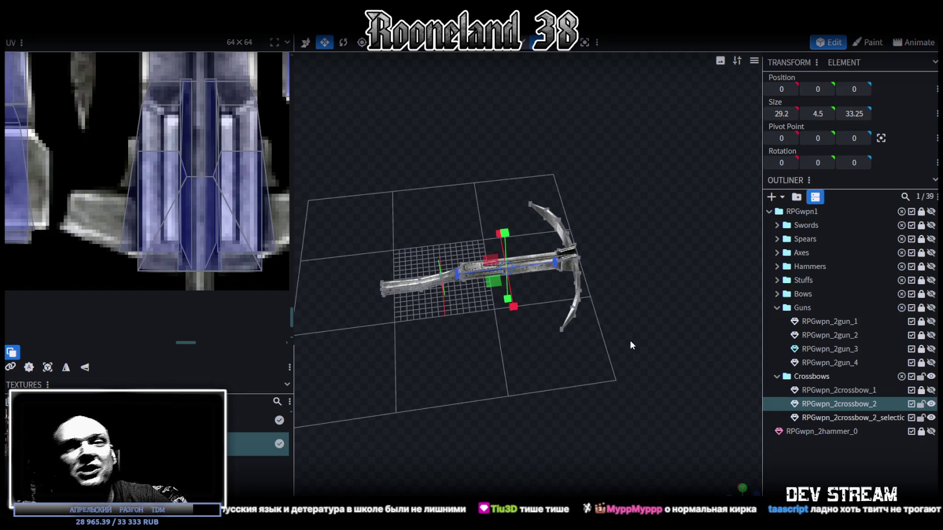
mouse_move(619, 306)
left_mouse_down()
mouse_move(512, 383)
mouse_move(700, 438)
left_mouse_up()
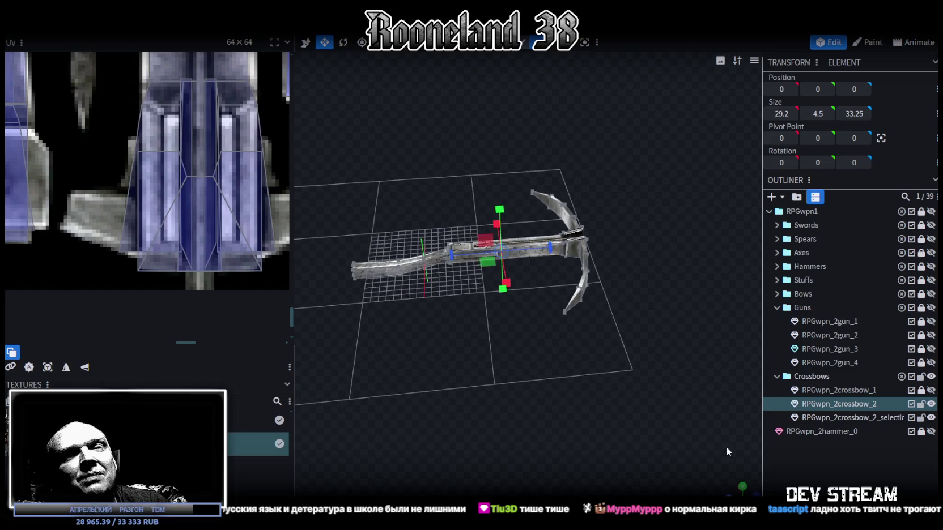
left_click(807, 464)
mouse_move(680, 397)
left_mouse_down()
mouse_move(558, 349)
mouse_move(552, 257)
left_mouse_up()
left_click(513, 233)
mouse_move(512, 232)
left_mouse_down()
mouse_move(551, 394)
mouse_move(542, 377)
mouse_move(512, 373)
left_mouse_up()
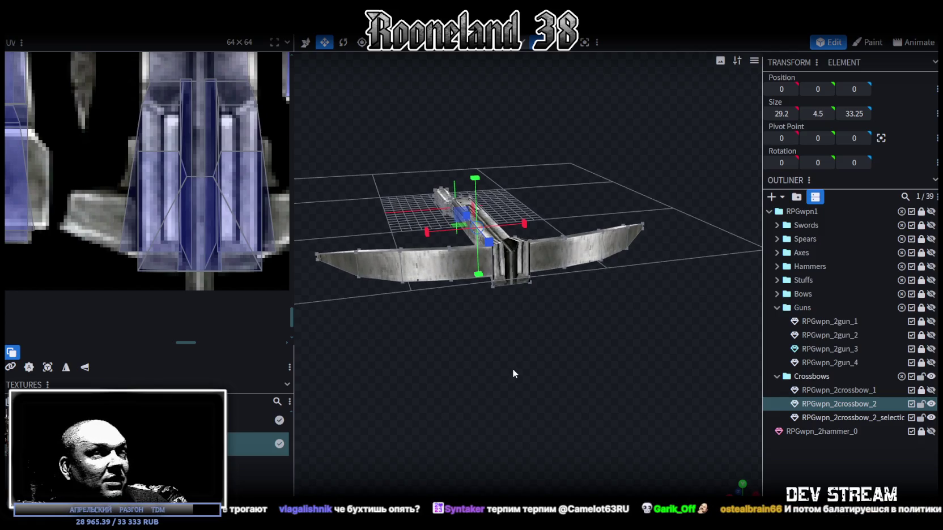
mouse_move(513, 369)
left_mouse_down()
mouse_move(569, 407)
mouse_move(557, 455)
left_mouse_up()
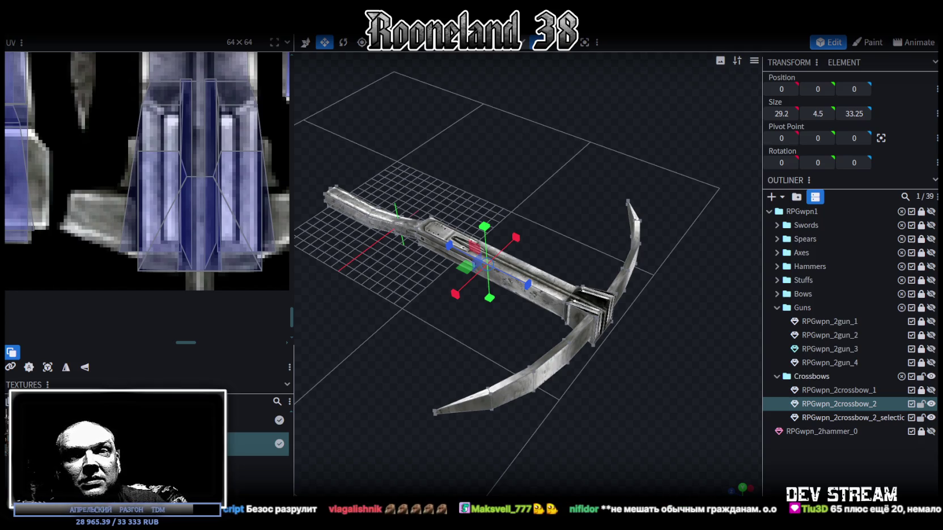
mouse_move(554, 336)
left_mouse_down()
mouse_move(608, 358)
mouse_move(592, 336)
mouse_move(525, 352)
mouse_move(509, 366)
mouse_move(567, 385)
mouse_move(582, 366)
left_mouse_up()
Narrow the UV and textures panel and zoom in close on the crossbow.
scroll(508, 363, "up", 2)
scroll(560, 368, "up", 2)
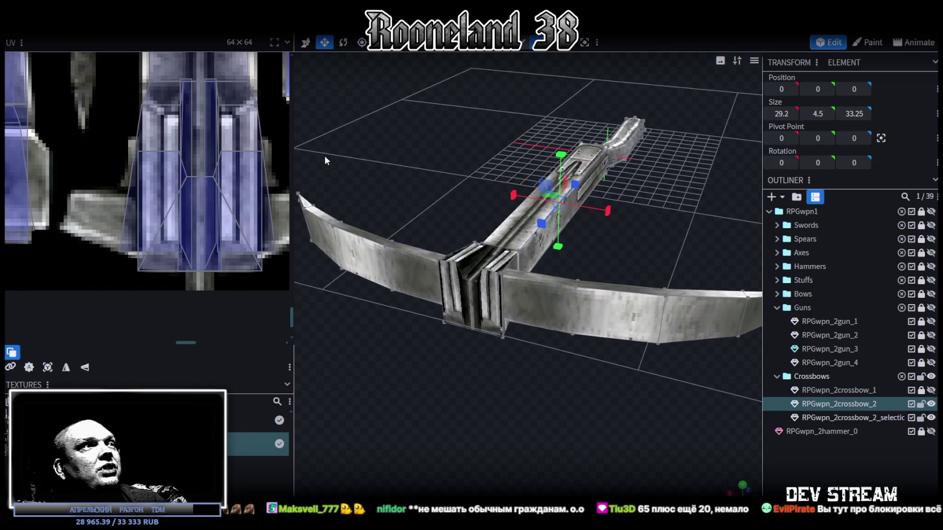
left_click_drag(293, 139, 172, 138)
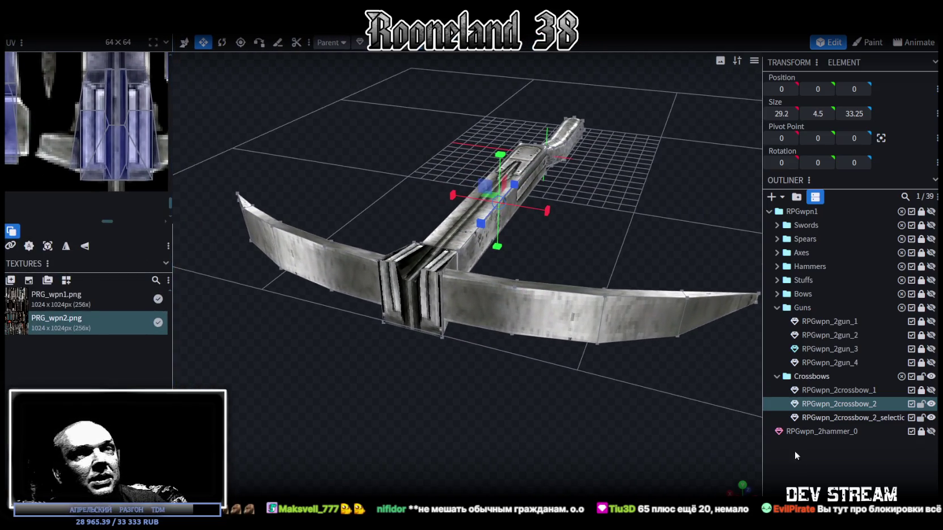
left_click(712, 380)
left_click_drag(713, 379, 419, 385)
scroll(517, 252, "up", 3)
Merge the selection-part mesh into RPGwpn_2crossbow_2 with Merge Meshes.
left_click(833, 403)
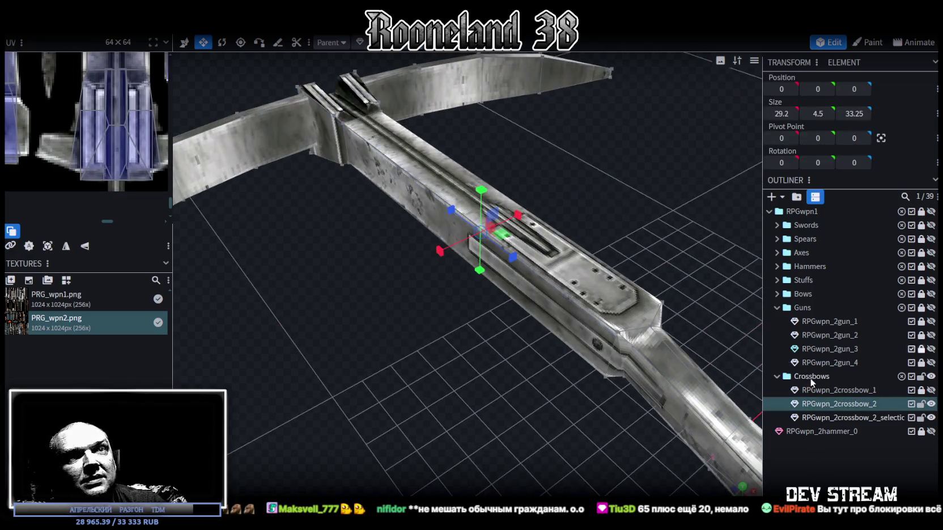
left_click(861, 417)
left_click(833, 404, "ctrl")
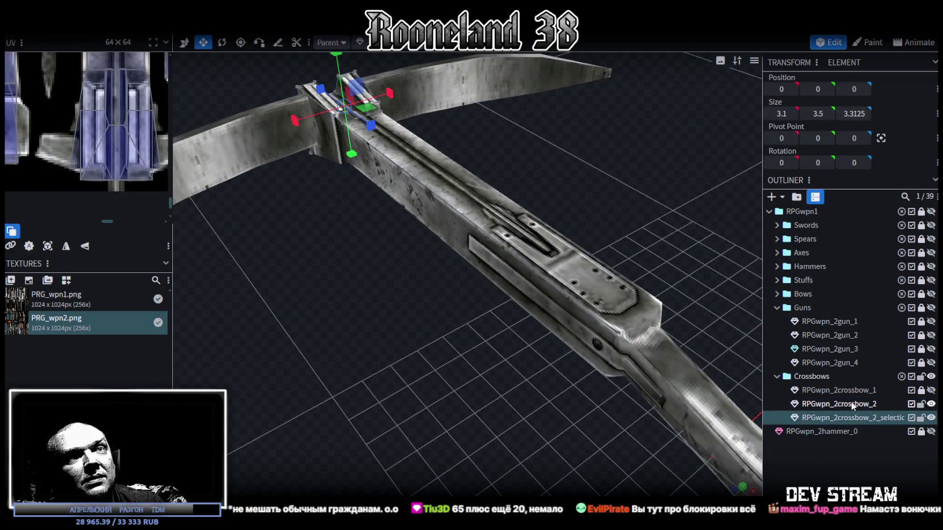
right_click(852, 418)
left_click(812, 224)
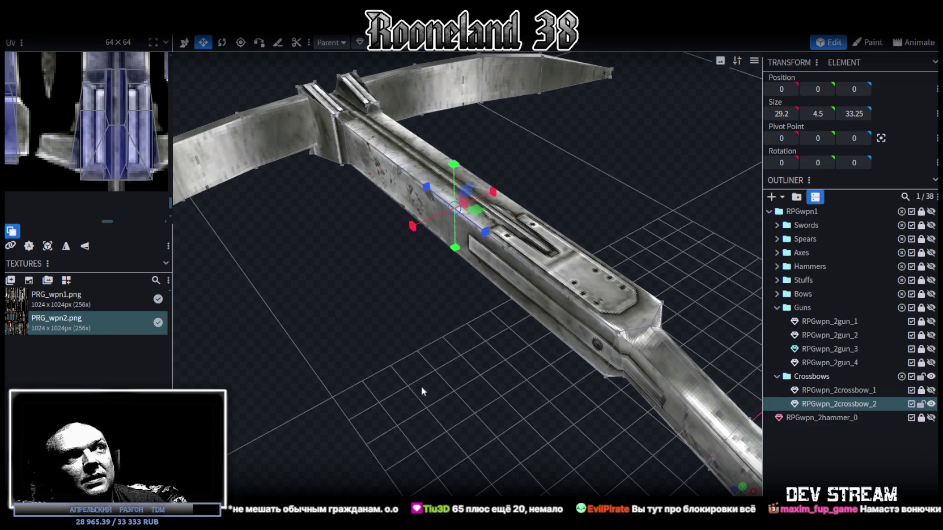
scroll(422, 386, "down", 3)
left_click_drag(427, 358, 459, 307)
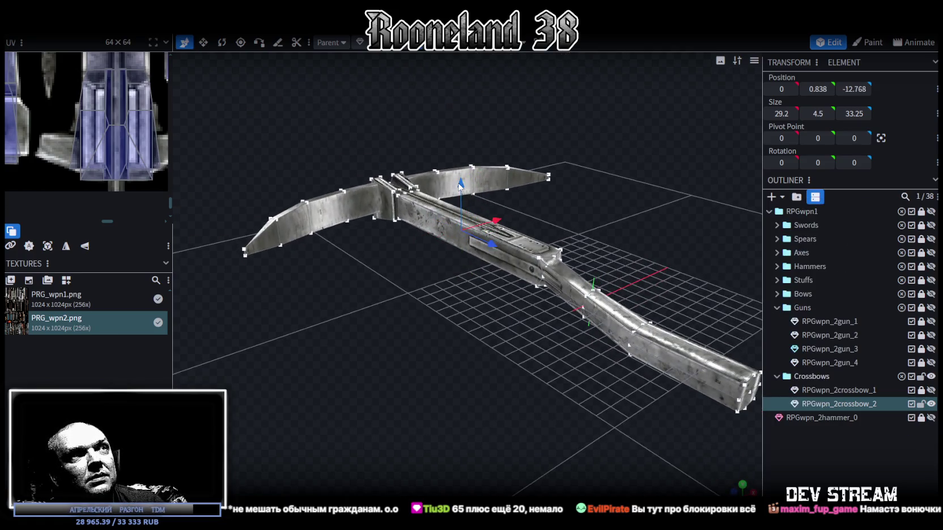
Centre the merged crossbow at 0, 0, 0 and merge its 8 overlapping vertices.
left_click_drag(461, 187, 458, 180)
left_click(441, 125)
left_click_drag(379, 352, 505, 358)
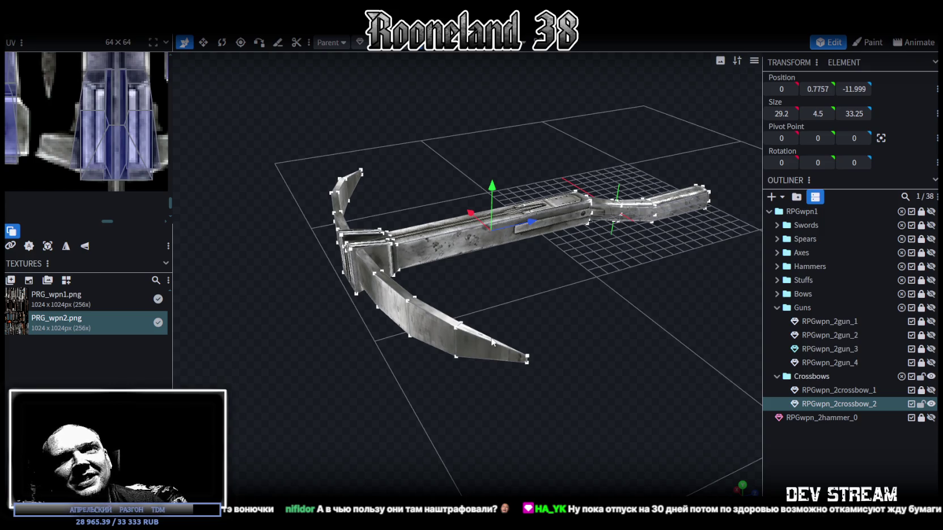
left_click_drag(563, 318, 593, 274)
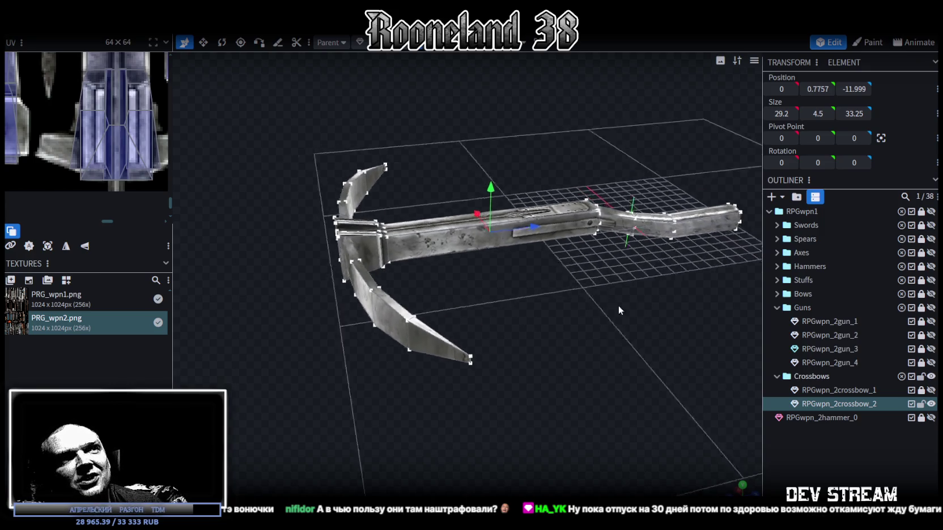
mouse_move(588, 269)
left_mouse_down()
mouse_move(496, 319)
mouse_move(475, 410)
mouse_move(527, 395)
mouse_move(519, 340)
mouse_move(454, 341)
mouse_move(466, 344)
left_mouse_up()
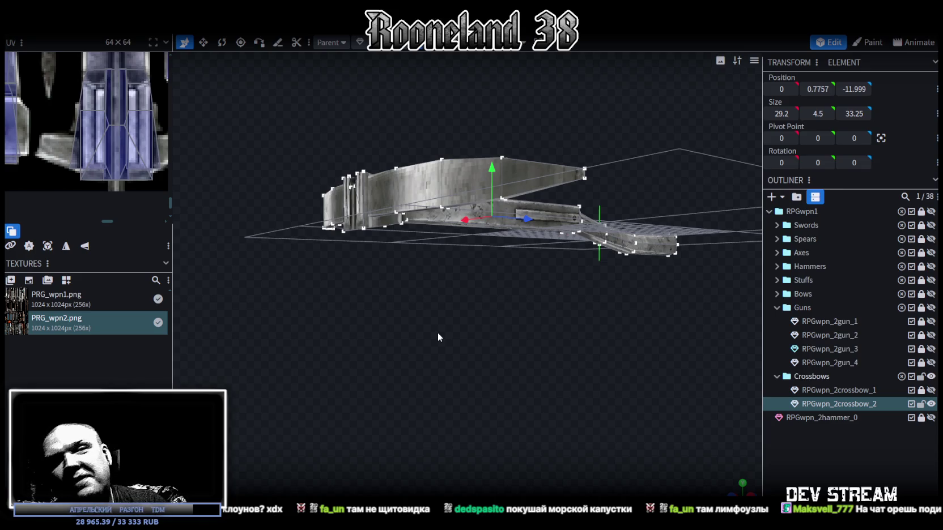
Reselect RPGwpn_2crossbow_2, check its shape, and save the project as RPGweapon.bbmodel.
mouse_move(445, 332)
left_mouse_down()
mouse_move(526, 296)
mouse_move(366, 386)
mouse_move(425, 415)
mouse_move(737, 448)
left_mouse_up()
left_click(773, 449)
mouse_move(708, 408)
left_mouse_down()
mouse_move(545, 342)
mouse_move(633, 329)
left_mouse_up()
left_click(480, 263)
mouse_move(480, 263)
left_mouse_down()
mouse_move(386, 321)
mouse_move(401, 387)
mouse_move(604, 312)
mouse_move(382, 360)
mouse_move(363, 295)
mouse_move(426, 296)
left_mouse_up()
key("ctrl+s")
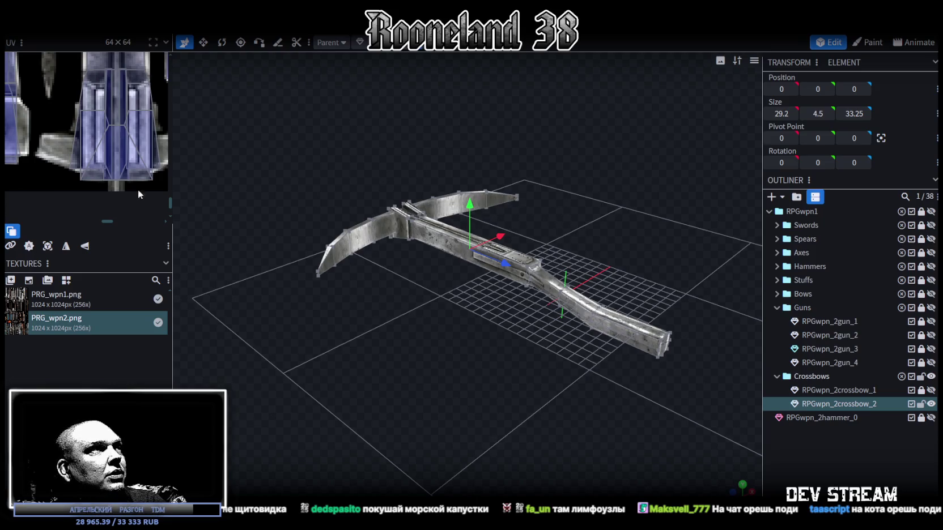
Widen the texture panel to show the weapon atlas around the guns and crossbows.
left_click_drag(172, 130, 327, 218)
scroll(290, 215, "down", 3)
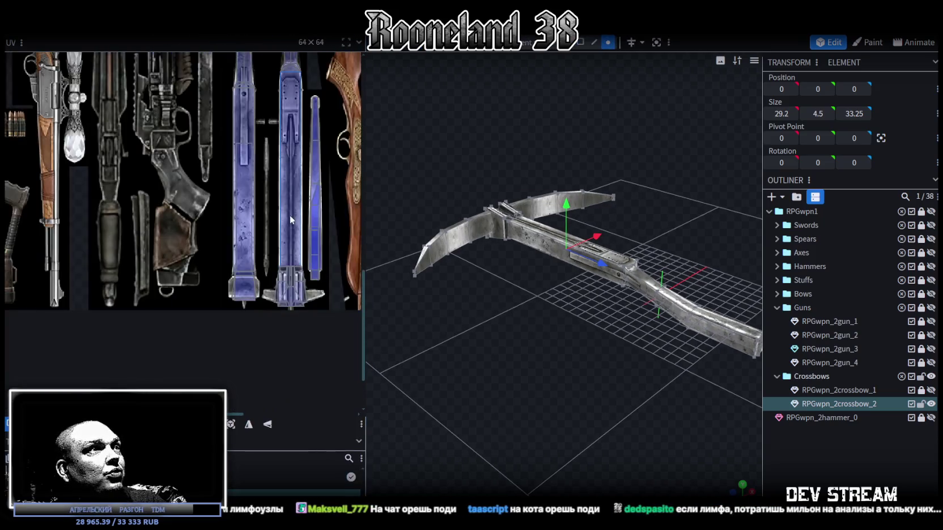
scroll(187, 252, "down", 2)
scroll(207, 255, "down", 1)
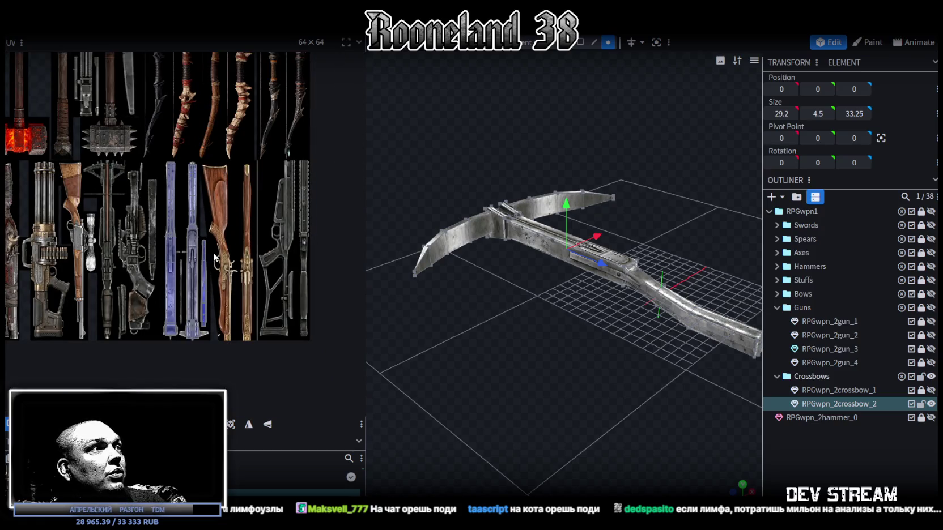
scroll(221, 263, "up", 2)
middle_click_drag(243, 241, 254, 201)
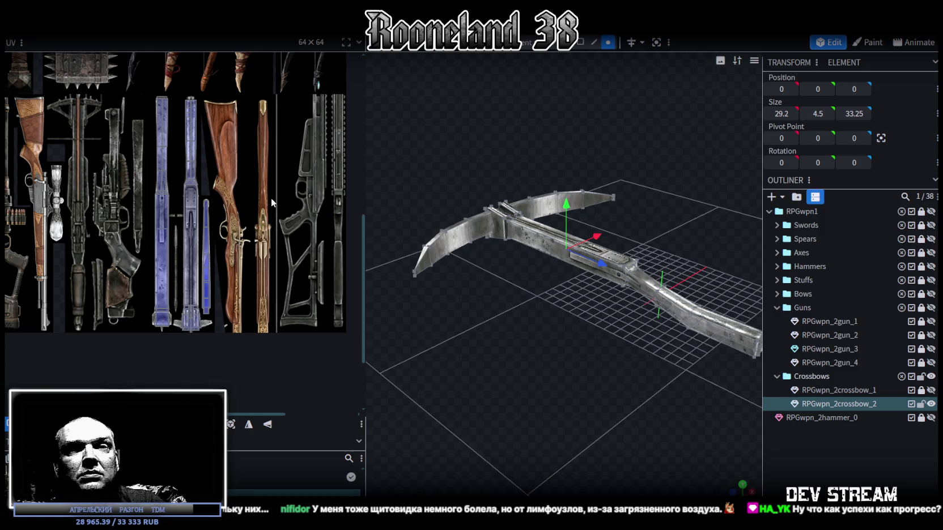
left_click_drag(558, 366, 606, 384)
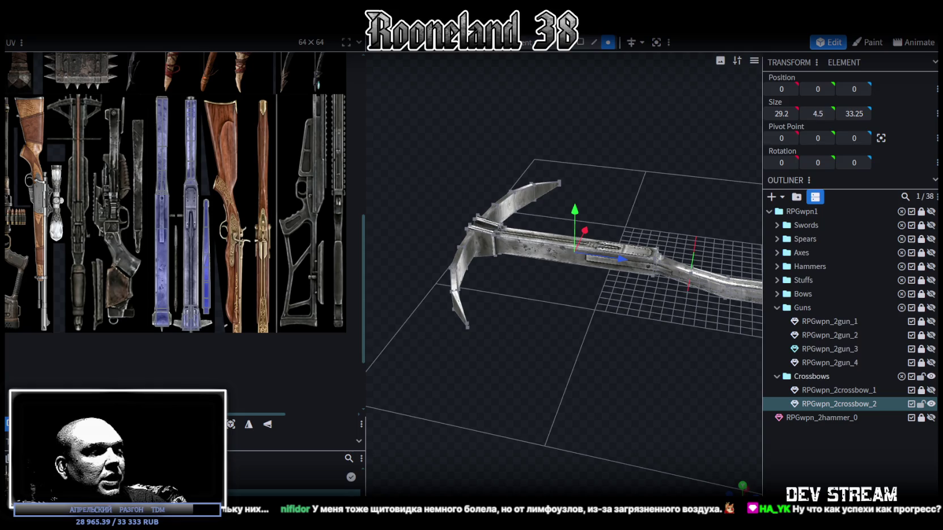
key("alt+Tab")
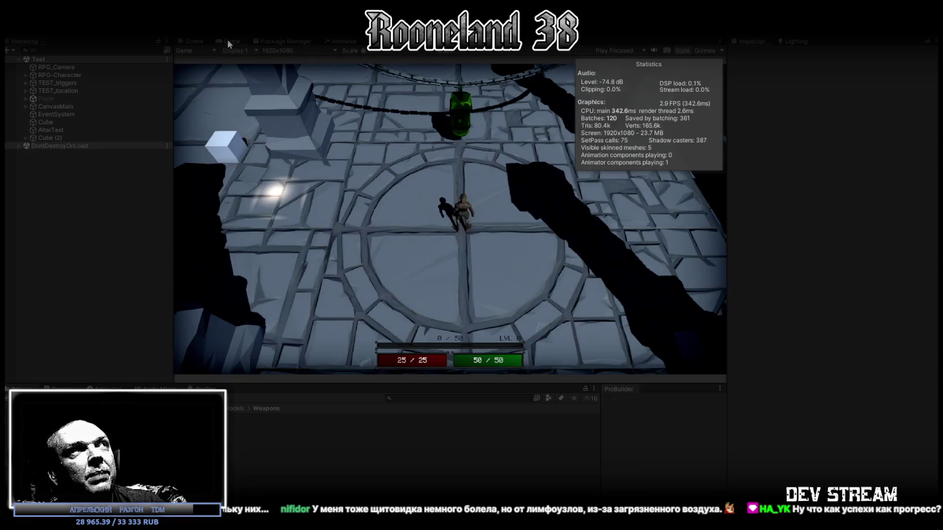
Maximize the Game view, walk the character around, and swing at the green object.
double_click(226, 39)
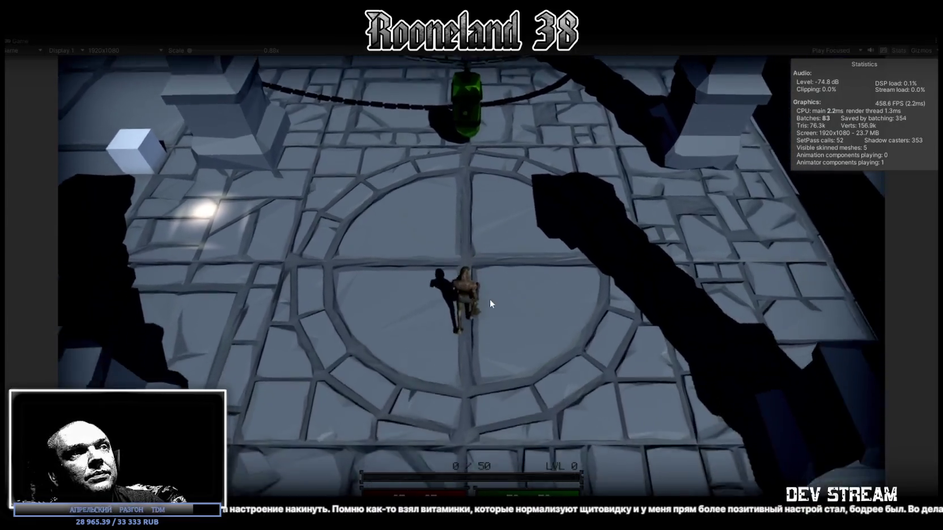
key("s")
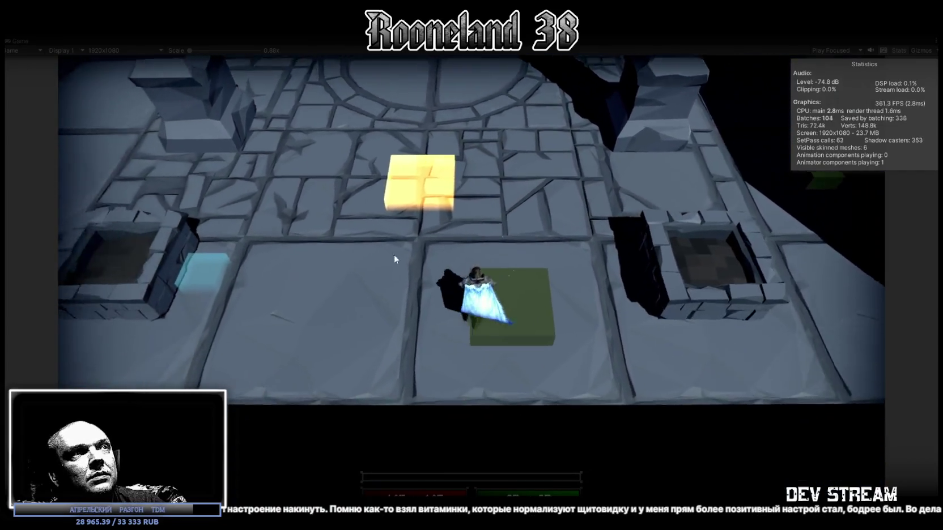
key("a")
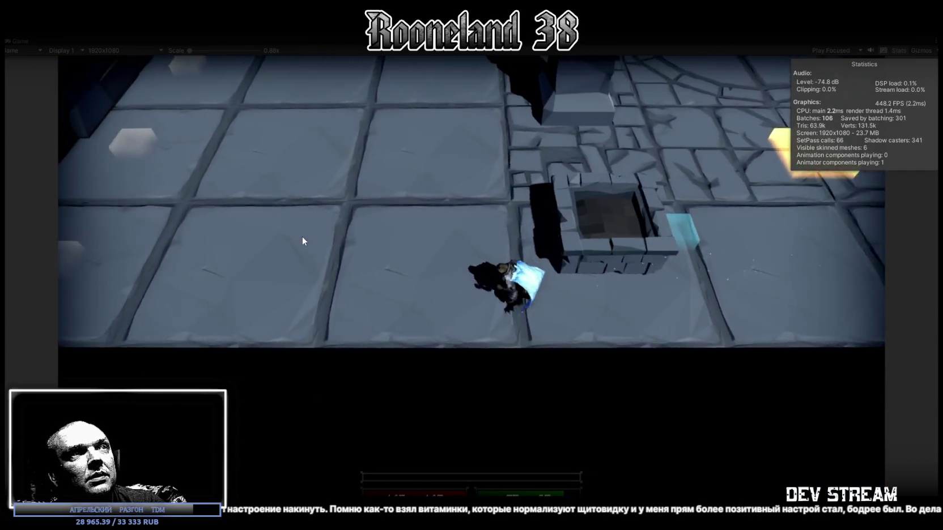
key("a")
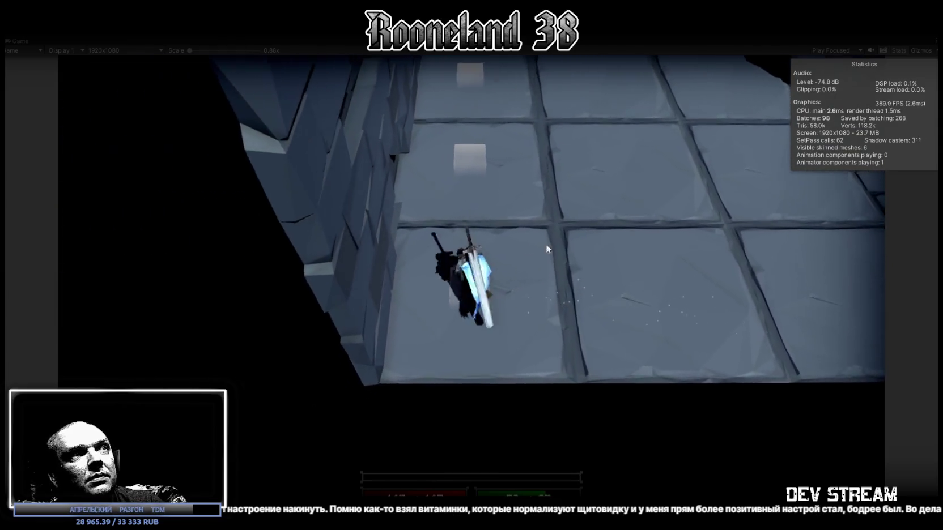
key("d")
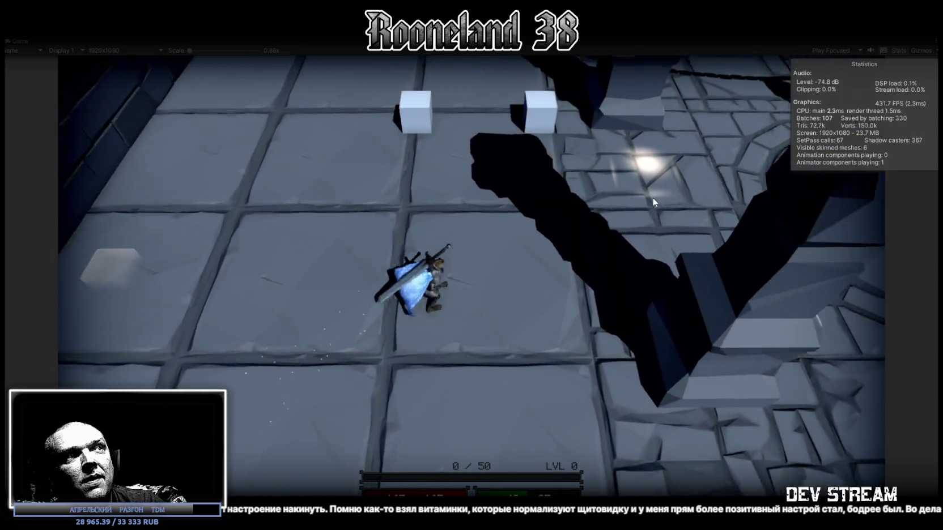
key("d")
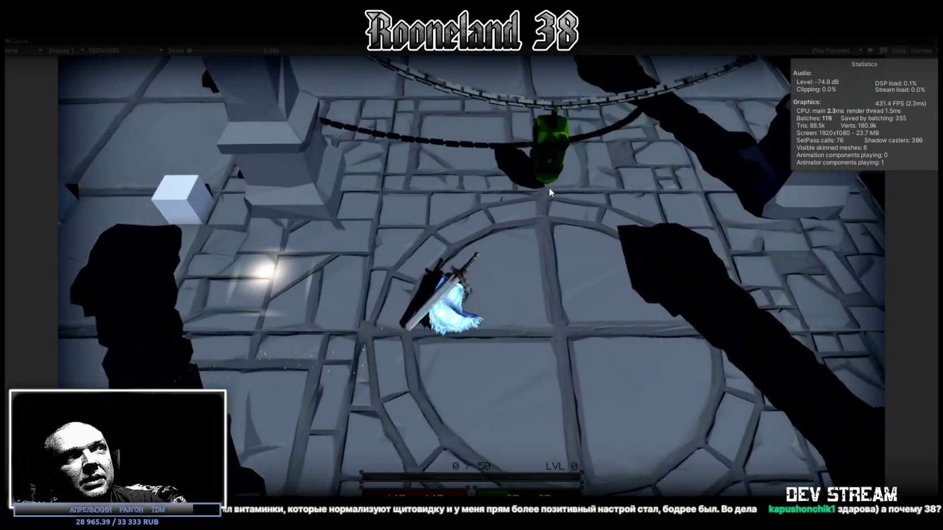
key("w")
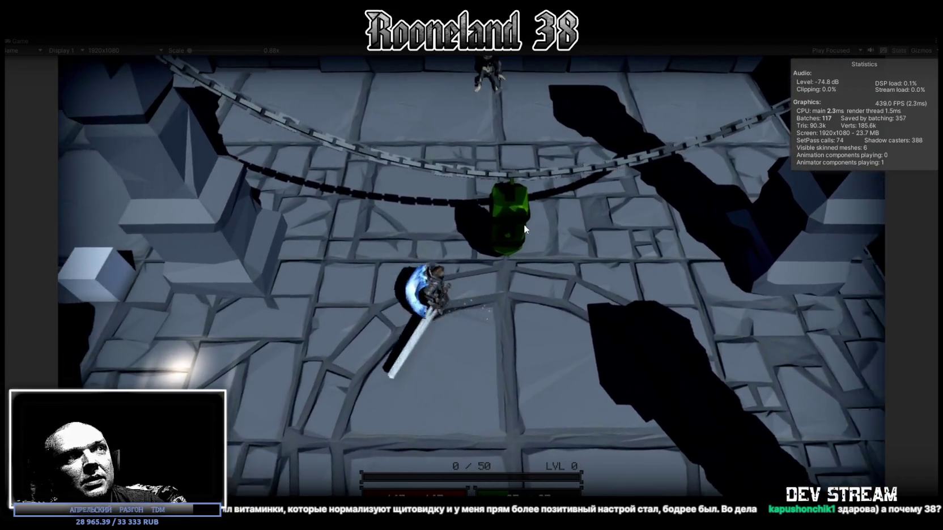
key("w")
left_click(514, 229)
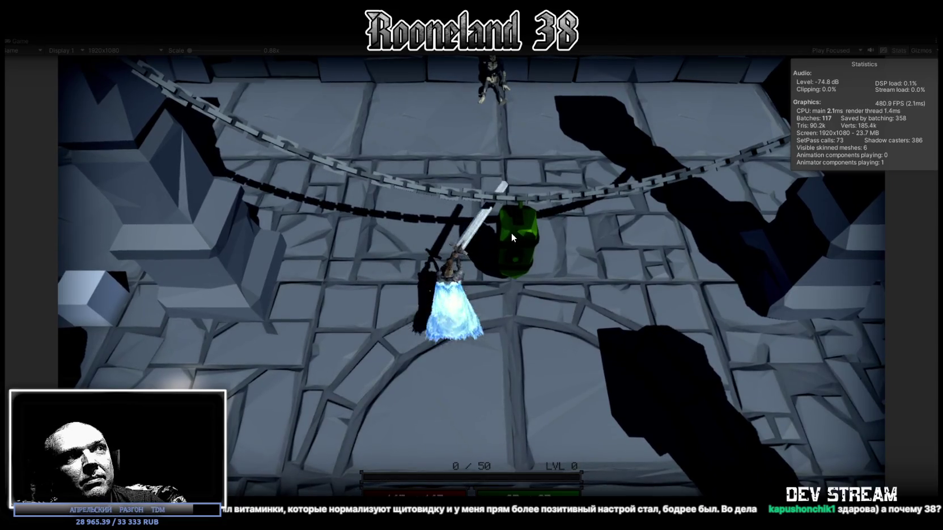
Circle the green object, strike it again, and walk onto the yellow floor tile.
key("d")
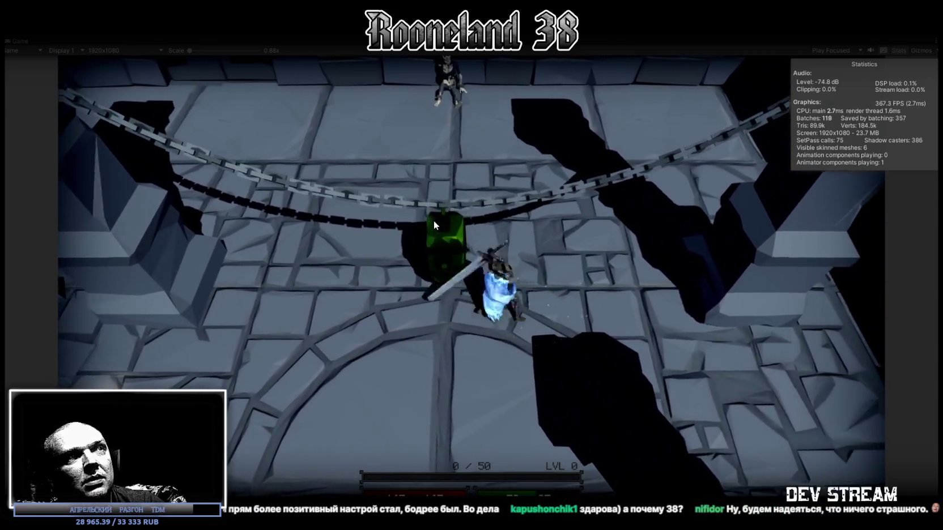
key("s")
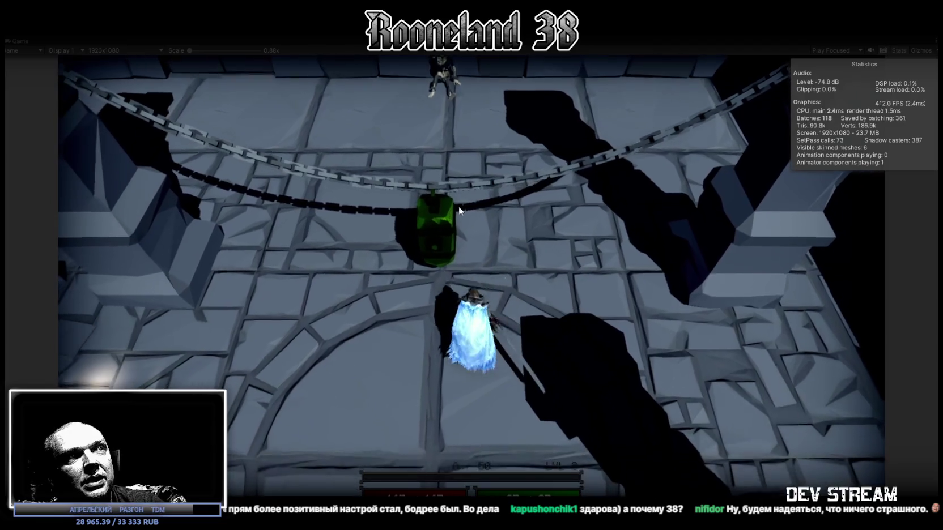
key("a")
left_click(456, 213)
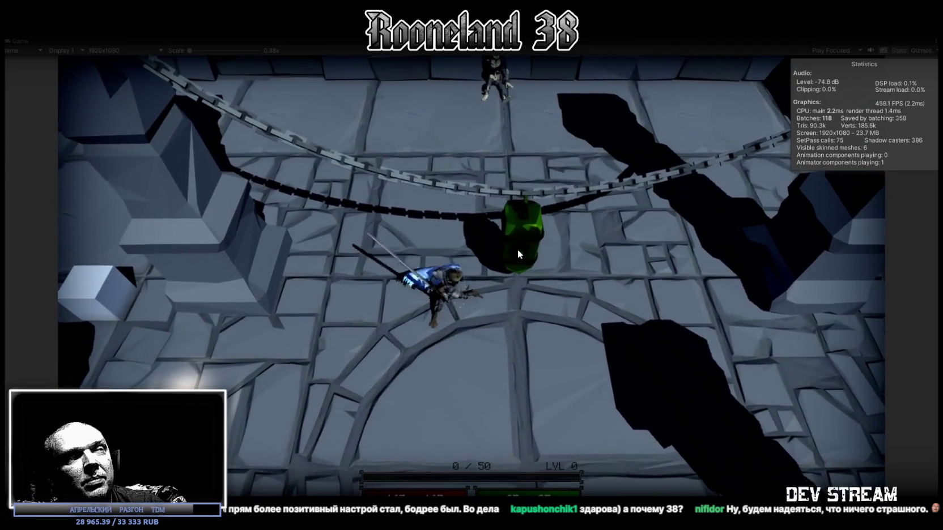
key("s")
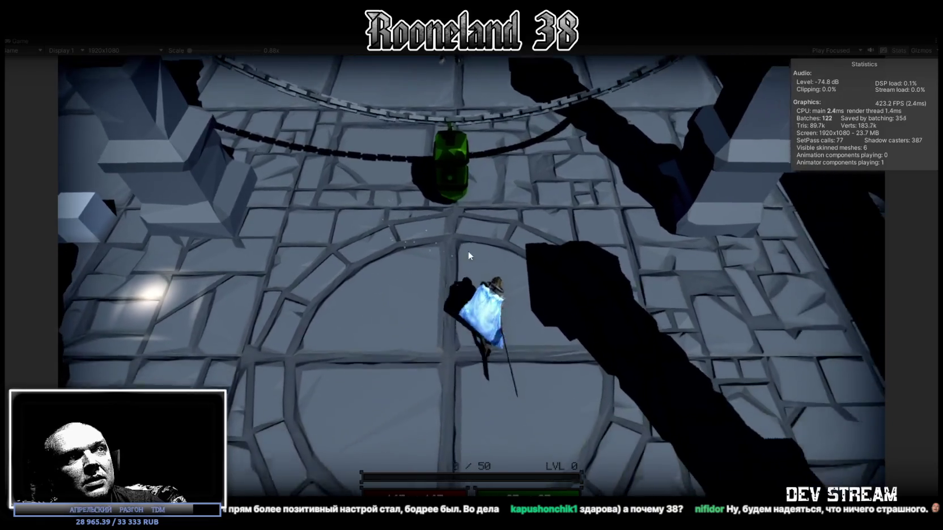
key("s")
key("s")
key("a")
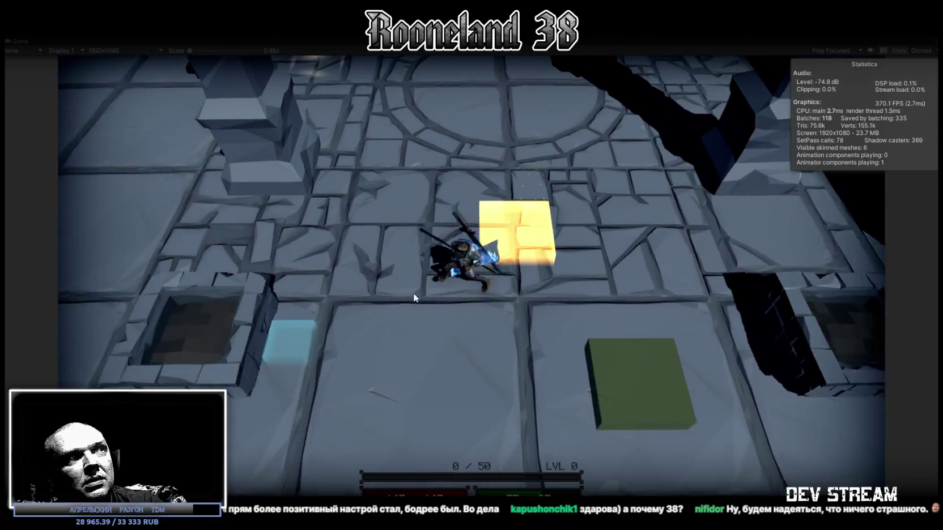
key("w")
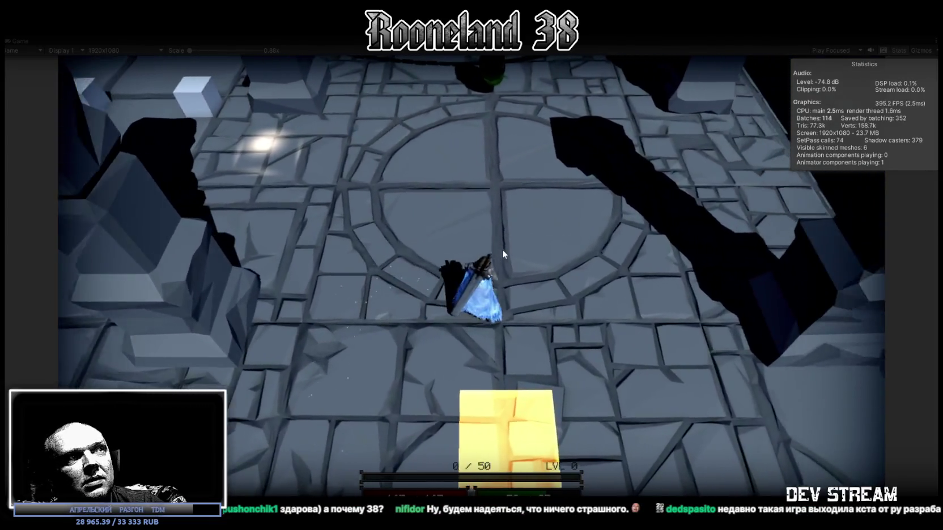
key("s")
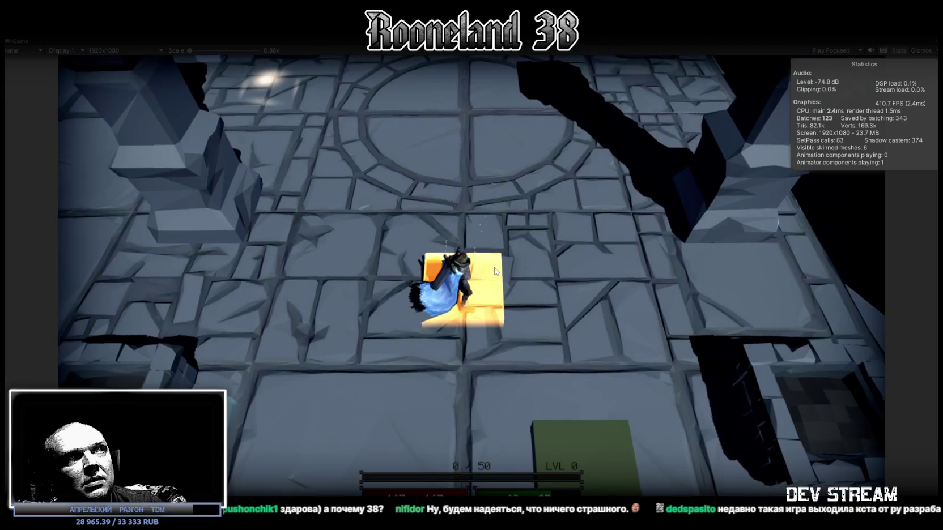
key("w")
Walk across the circular platform and blue floor, then back toward the door.
key("d")
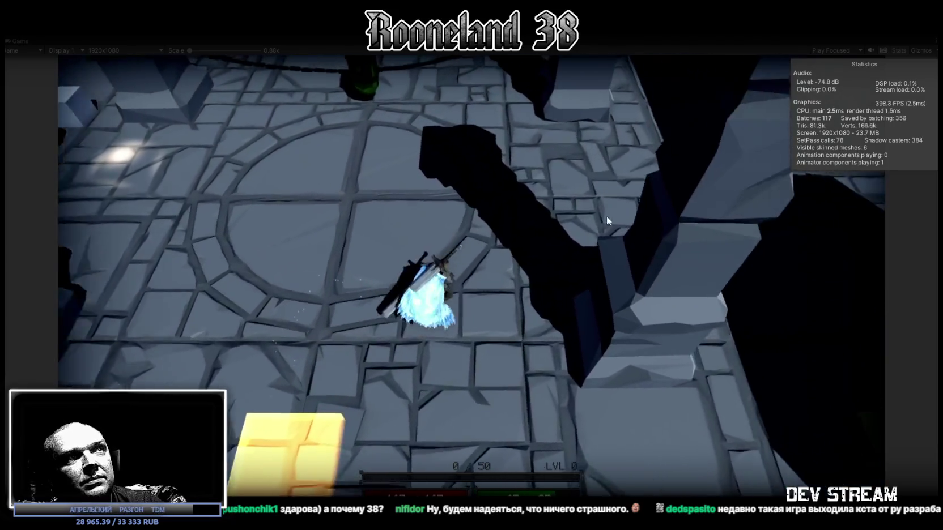
key("d")
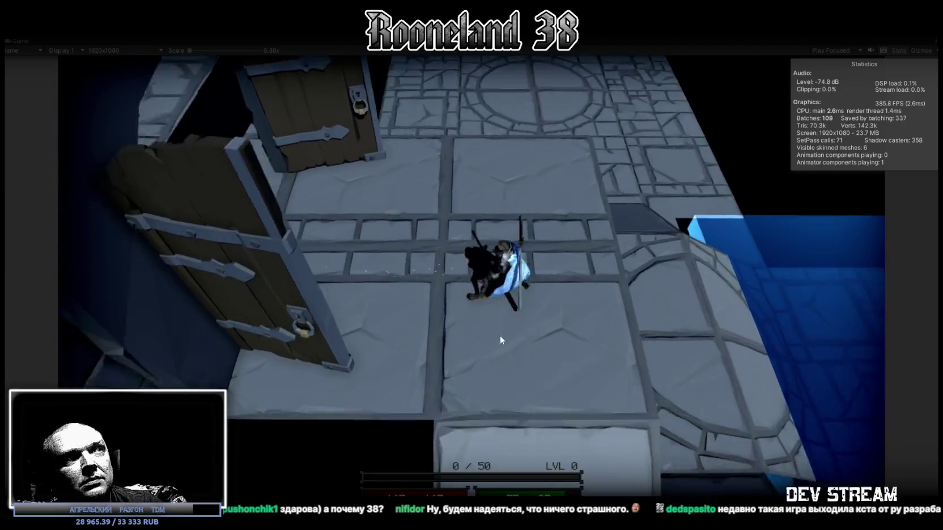
key("w")
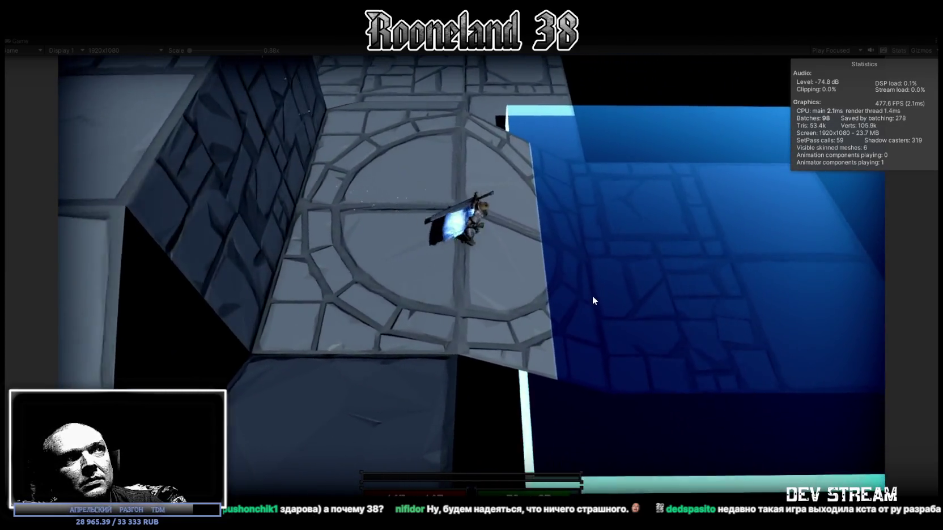
key("d")
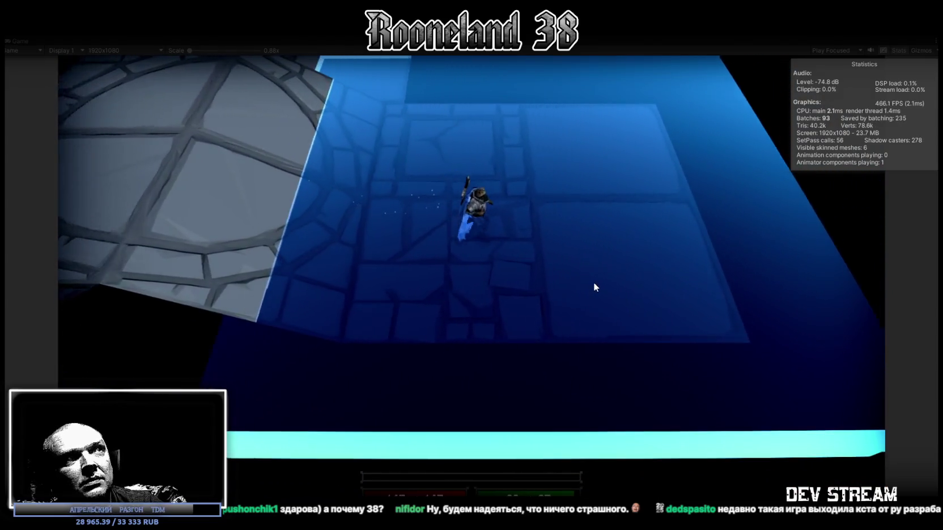
key("d")
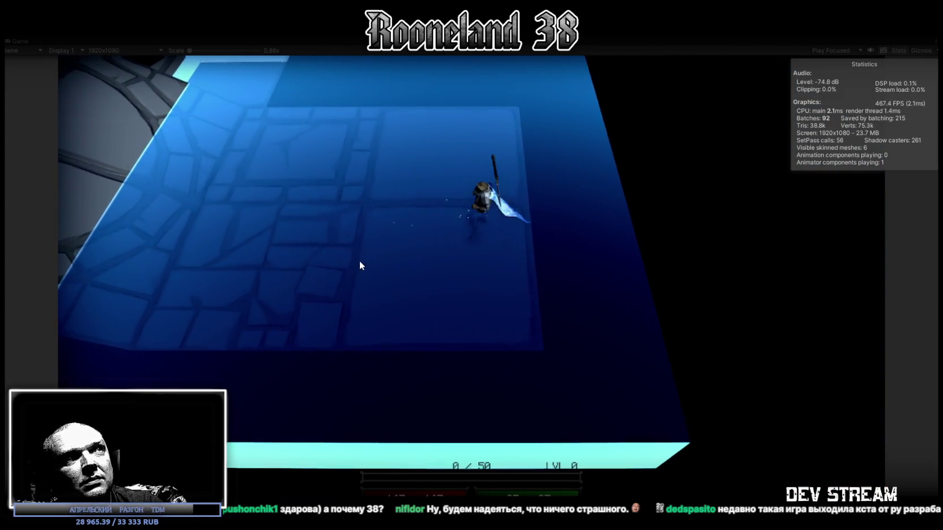
key("a")
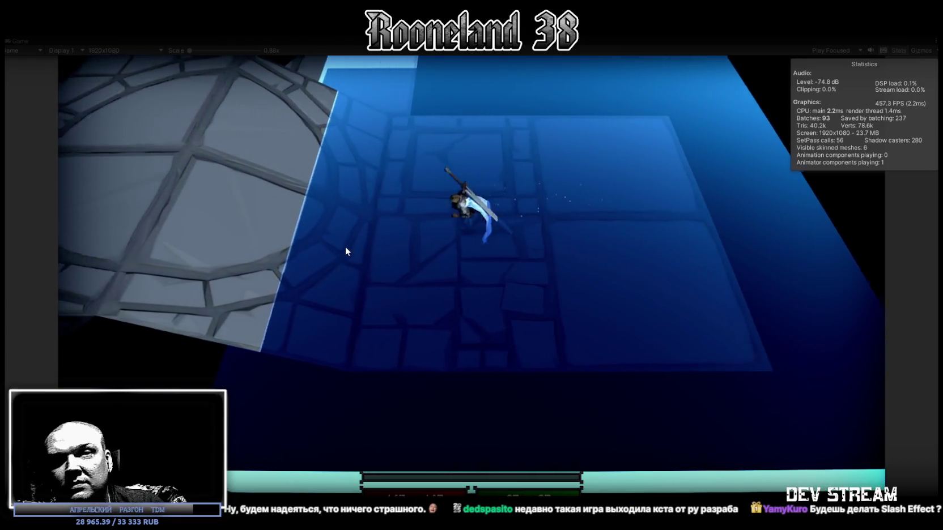
key("a")
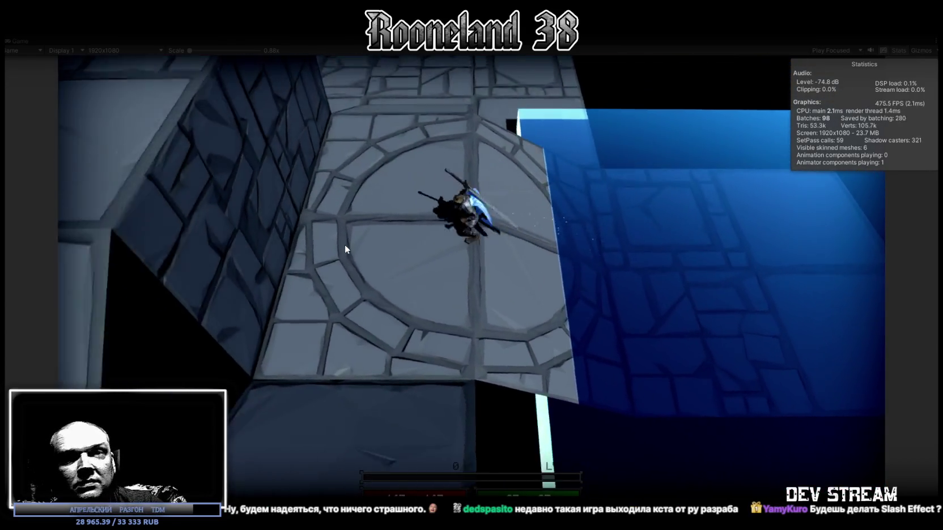
key("s")
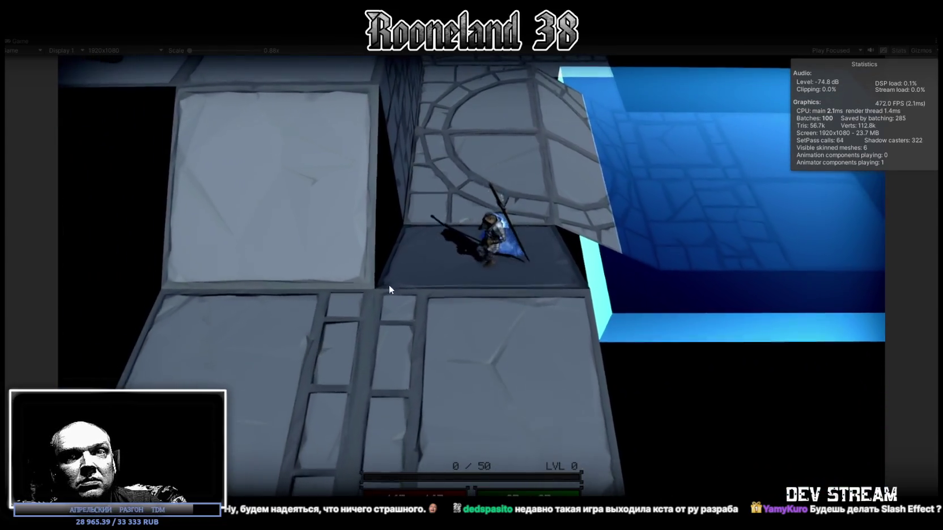
key("a")
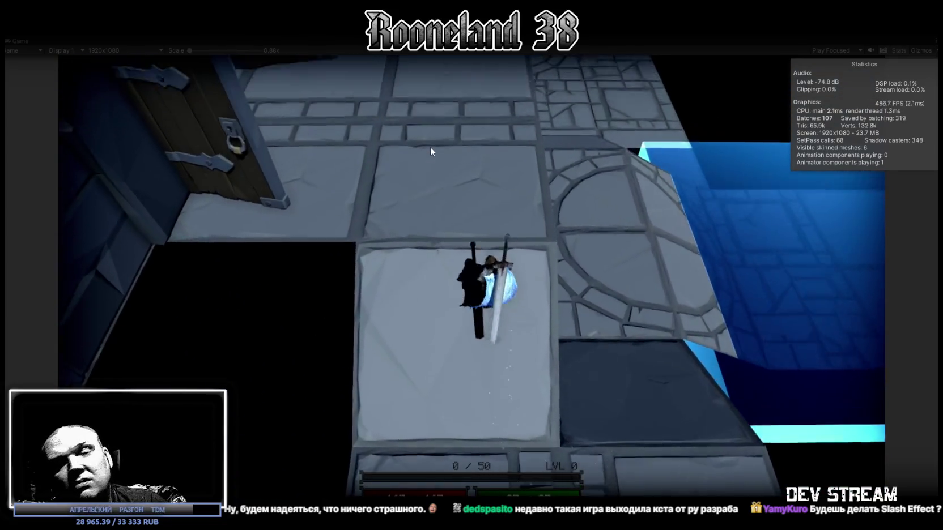
key("w")
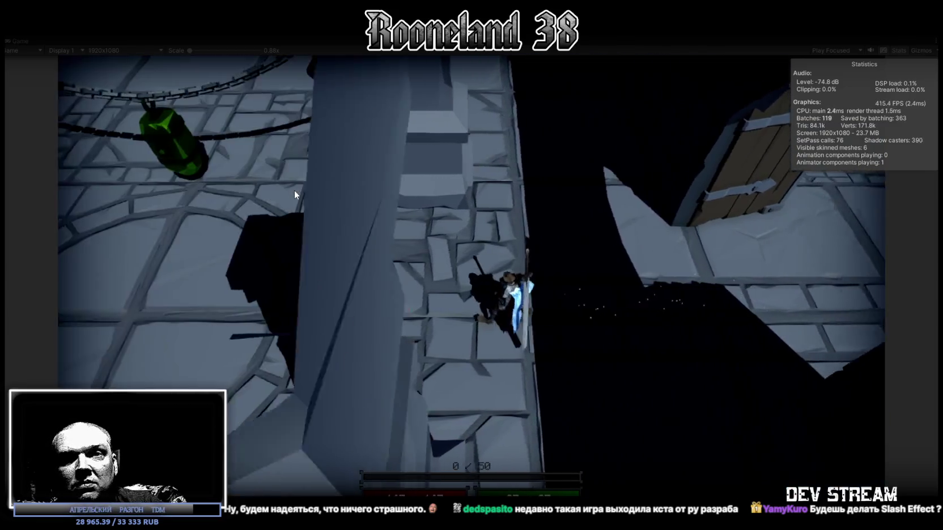
Swing the sword once more and stop play mode with Ctrl+P.
left_click(294, 194)
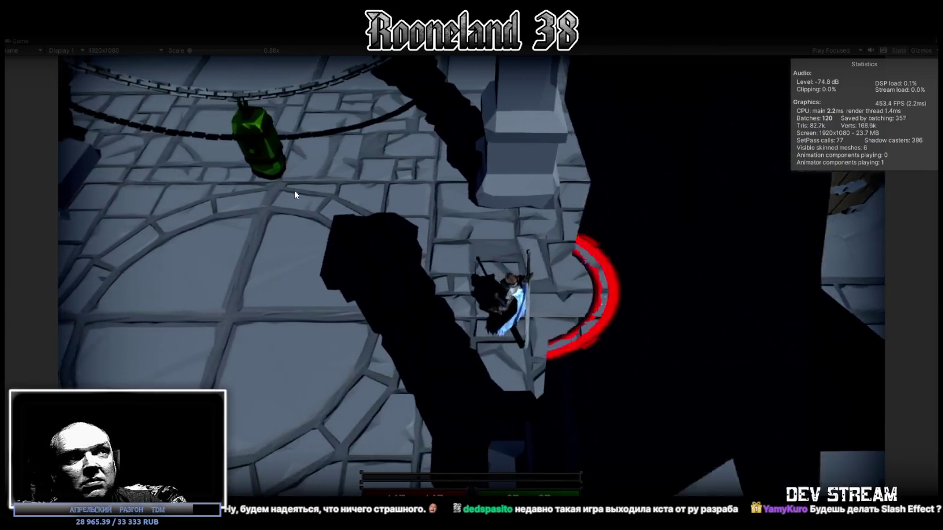
key("a")
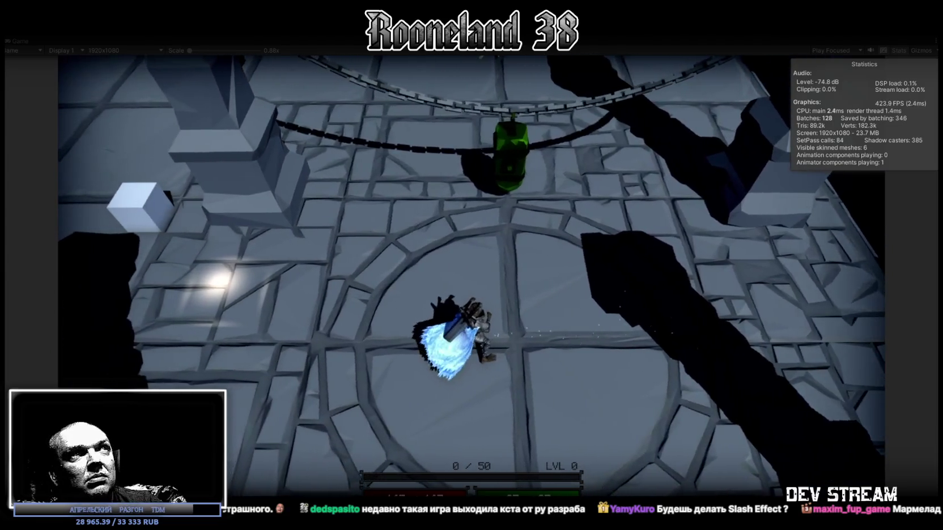
key("ctrl+p")
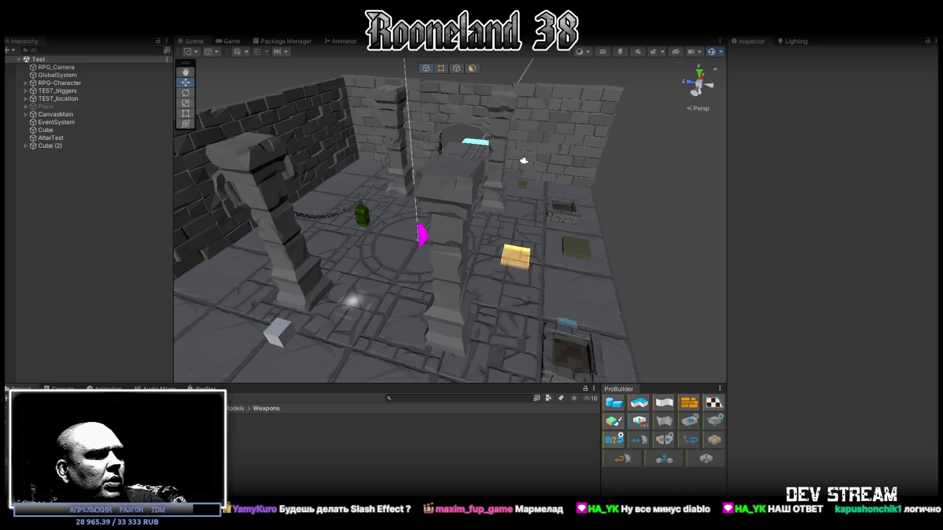
key("alt+Tab")
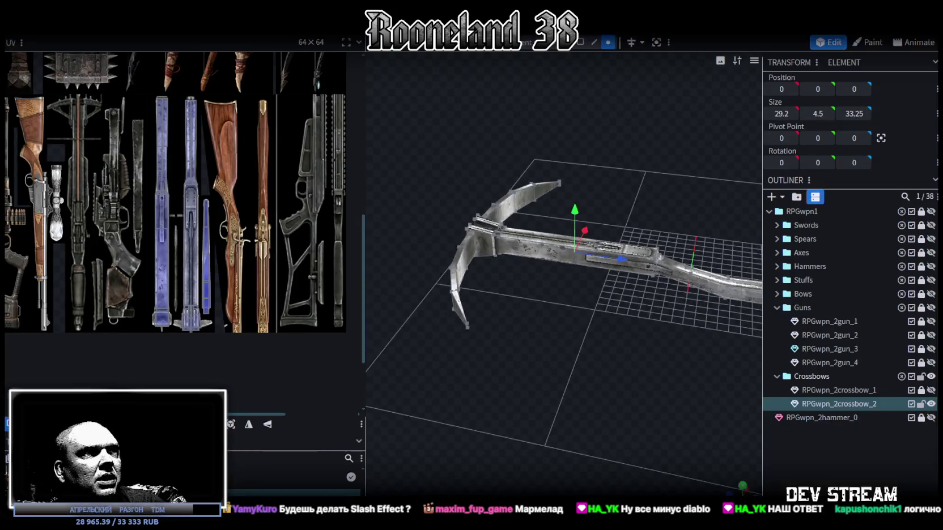
Enlarge the 3D view around the crossbow and save the weapon pack.
scroll(549, 239, "down", 3)
left_click_drag(618, 163, 535, 164)
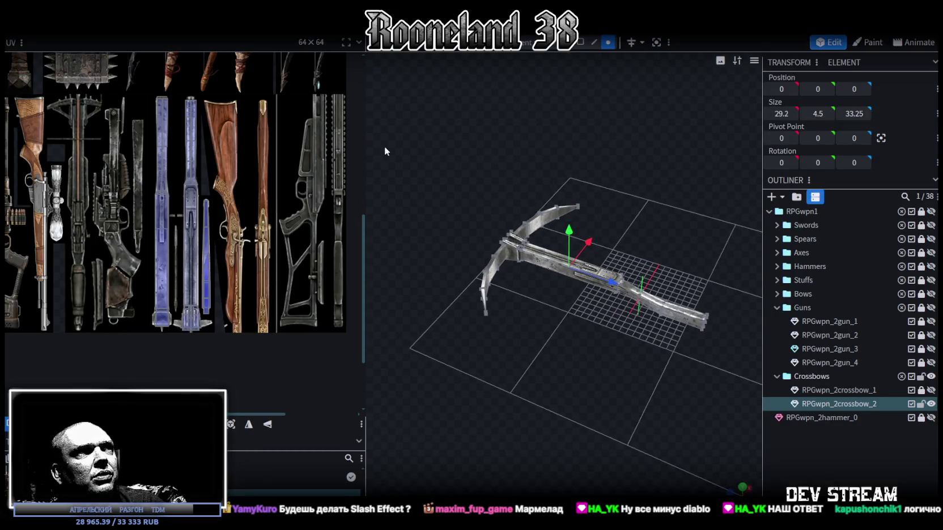
left_click_drag(366, 144, 285, 145)
left_click_drag(407, 170, 501, 174)
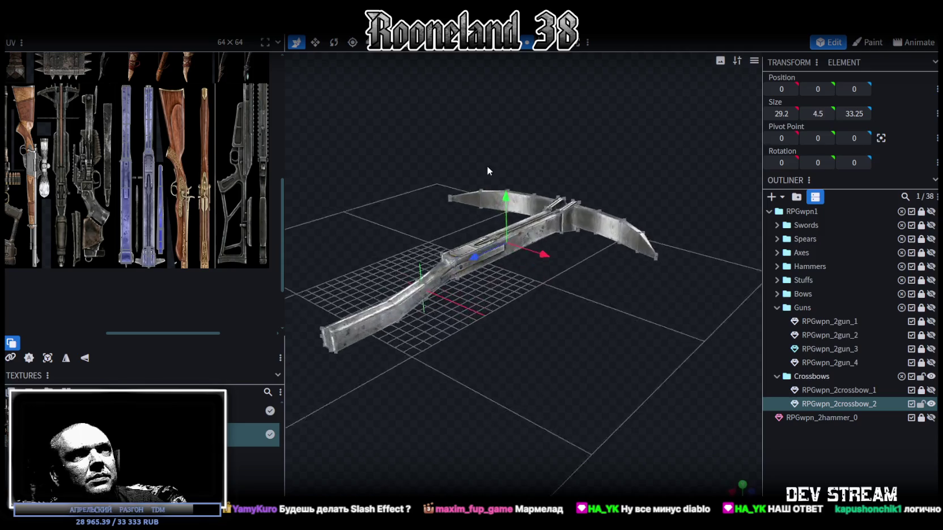
key("ctrl+s")
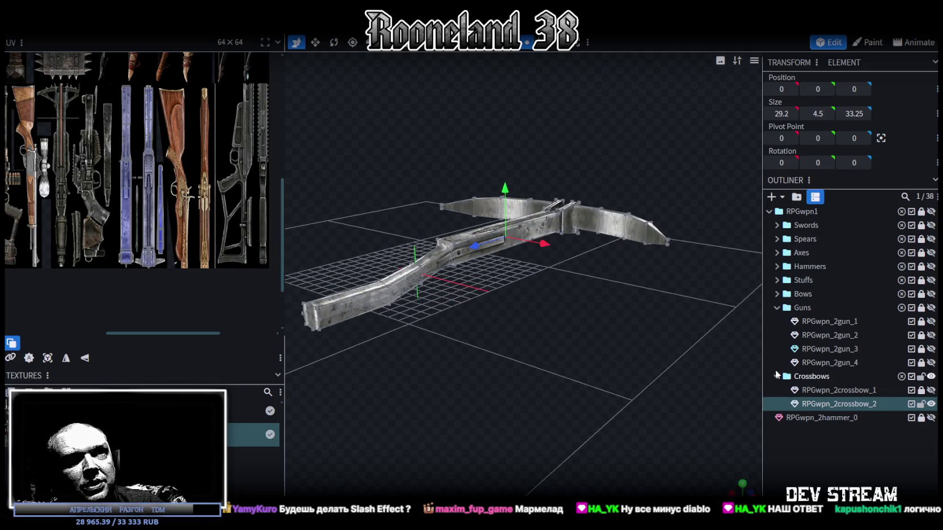
Lock and hide RPGwpn_2crossbow_2, then duplicate RPGwpn_2crossbow_1 and make the copy visible.
left_click_drag(629, 349, 582, 341)
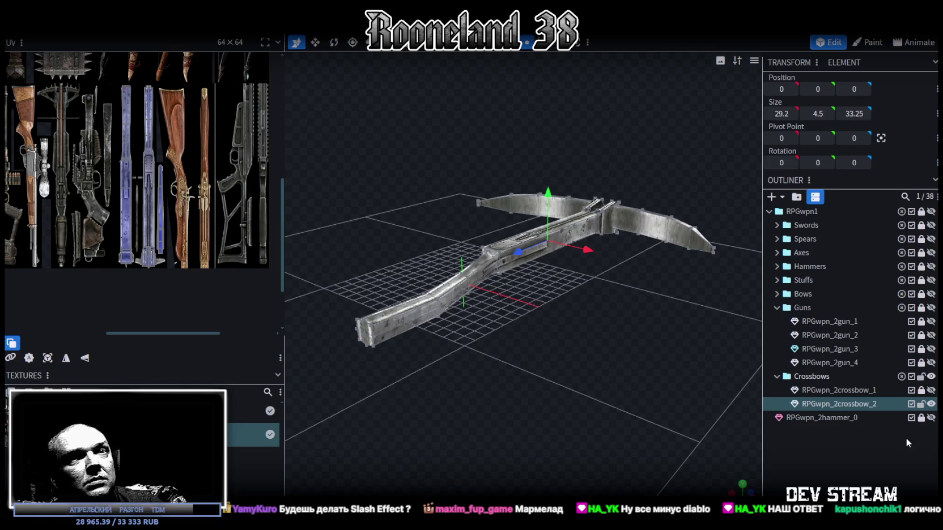
left_click(922, 405)
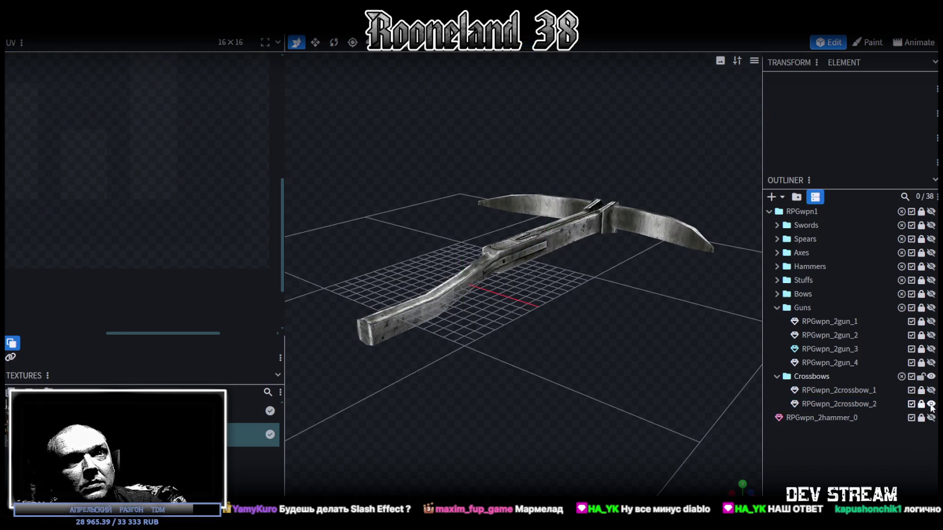
left_click(931, 404)
left_click(915, 391)
key("ctrl+d")
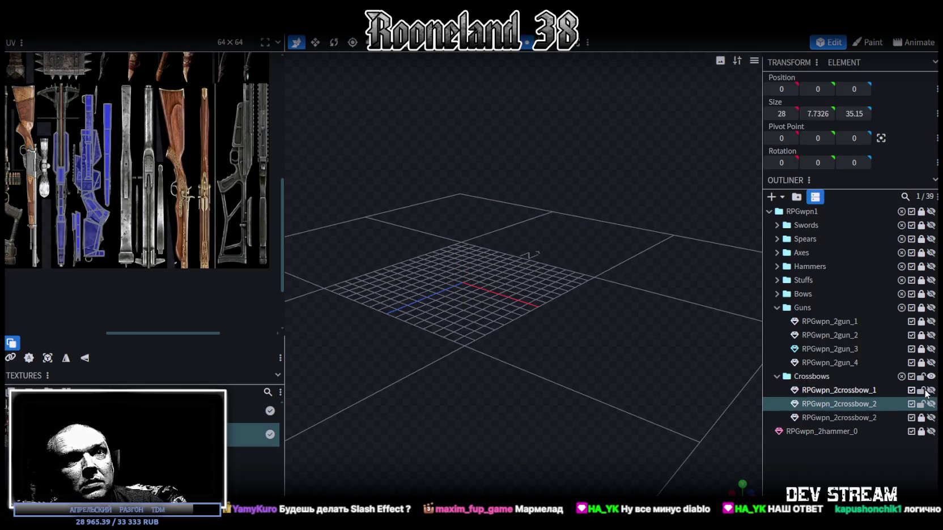
left_click(930, 404)
Rename the duplicated crossbow entry to RPGwpn_2crossbow_3.
left_click(864, 418)
double_click(871, 420)
left_click(873, 417)
left_click_drag(736, 377, 218, 271)
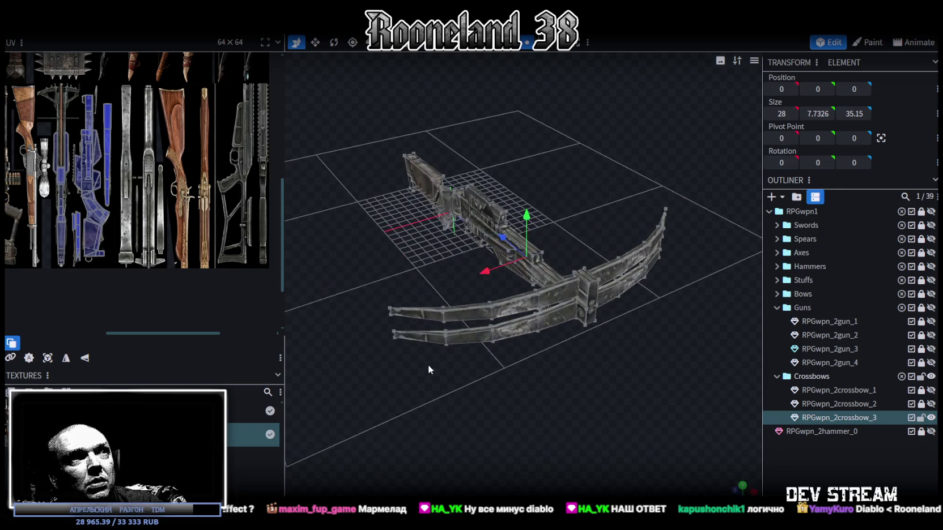
Zoom out and widen the UV panel to show the whole weapon texture sheet.
scroll(238, 207, "down", 1)
scroll(215, 208, "down", 2)
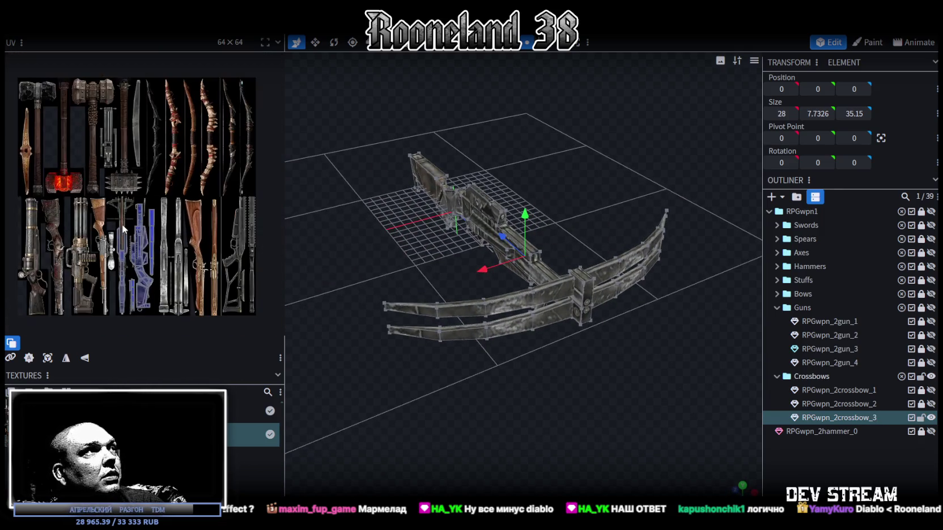
scroll(193, 209, "down", 1)
scroll(170, 210, "down", 1)
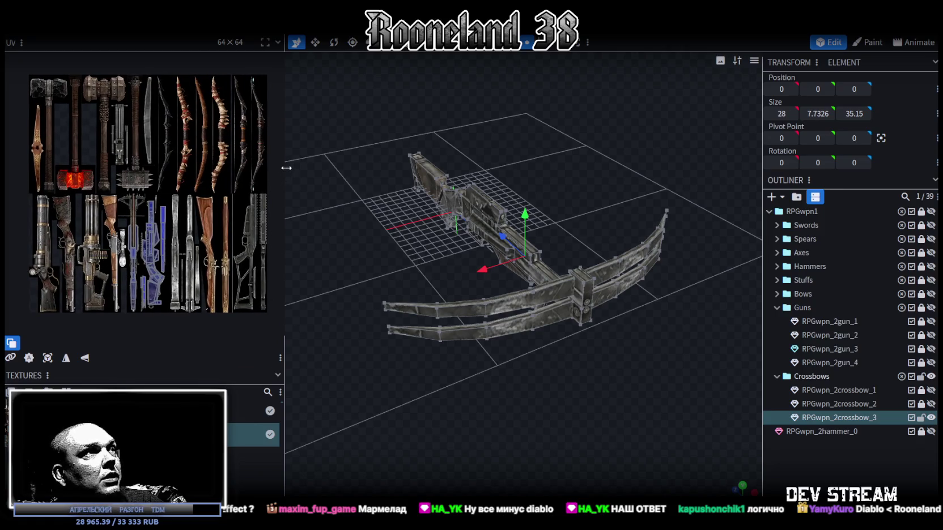
left_click_drag(286, 169, 354, 168)
mouse_move(460, 372)
left_mouse_down()
mouse_move(598, 409)
mouse_move(520, 409)
mouse_move(532, 394)
left_mouse_up()
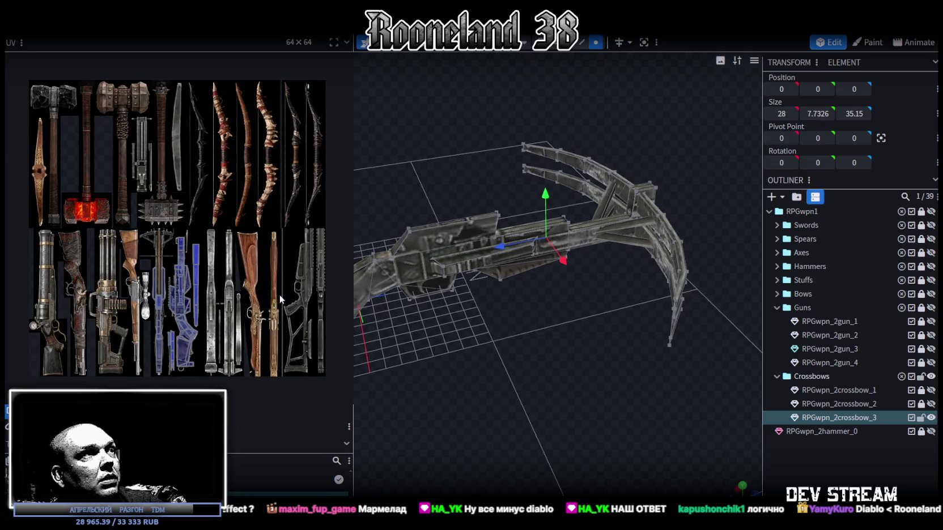
left_click_drag(379, 345, 606, 381)
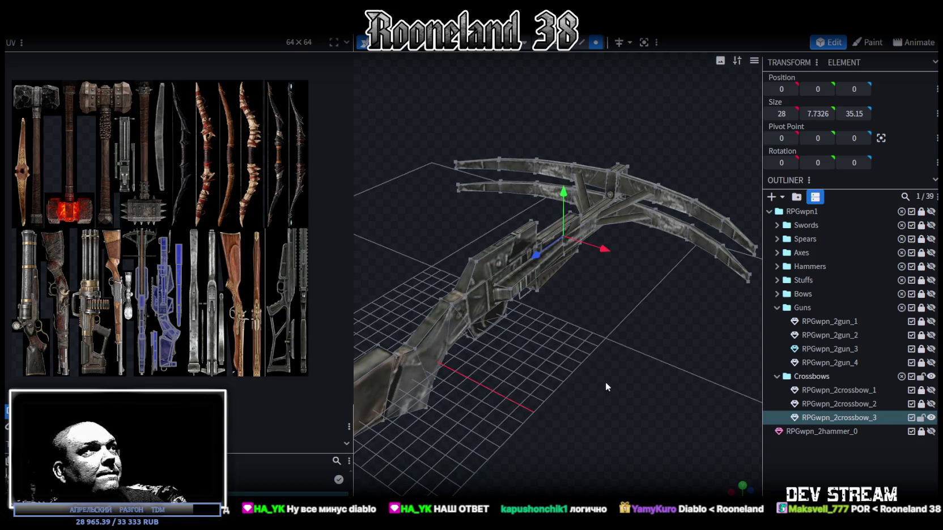
mouse_move(606, 382)
left_mouse_down()
mouse_move(497, 377)
mouse_move(548, 354)
mouse_move(473, 368)
mouse_move(566, 362)
mouse_move(544, 361)
left_mouse_up()
scroll(541, 374, "up", 3)
Switch Selection Mode to Face and select the wedge face beneath the stock.
left_click(570, 49)
left_click(626, 281)
mouse_move(549, 302)
left_mouse_down()
mouse_move(624, 346)
mouse_move(388, 359)
mouse_move(519, 299)
left_mouse_up()
left_click(520, 295)
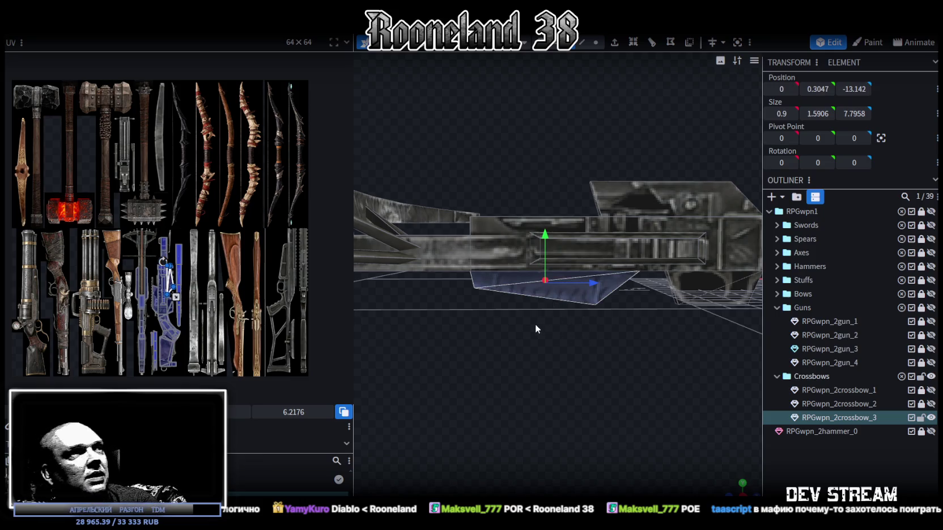
mouse_move(587, 338)
left_mouse_down()
mouse_move(616, 343)
mouse_move(477, 297)
mouse_move(613, 340)
left_mouse_up()
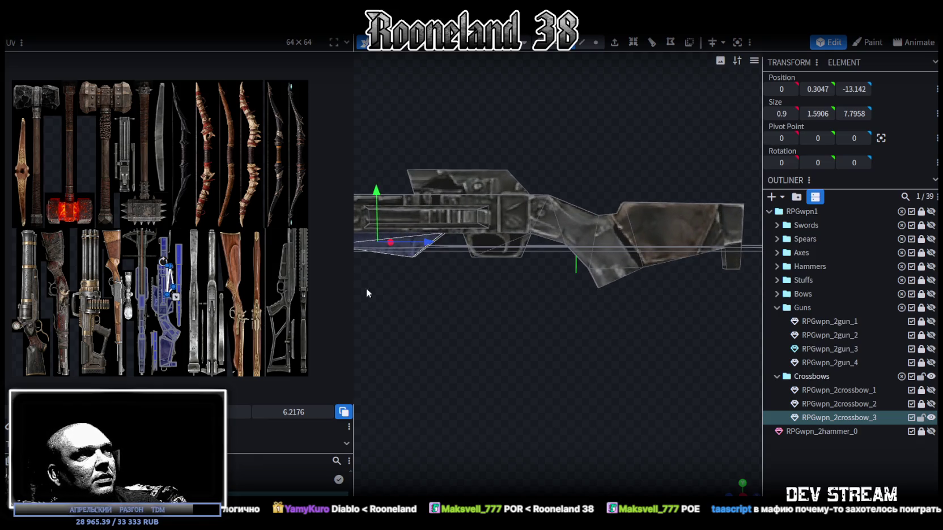
mouse_move(372, 292)
left_mouse_down()
mouse_move(733, 313)
mouse_move(729, 333)
mouse_move(550, 324)
mouse_move(574, 307)
mouse_move(586, 321)
mouse_move(487, 323)
left_mouse_up()
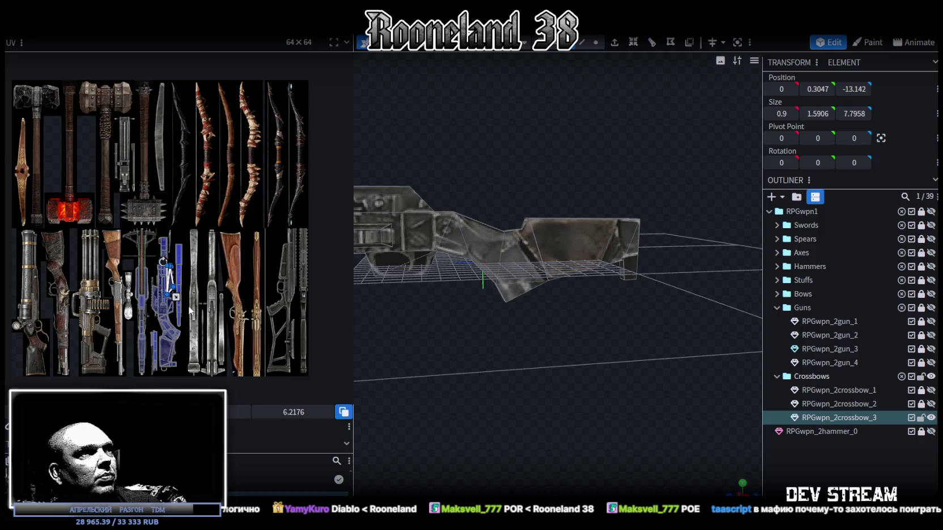
mouse_move(675, 401)
left_mouse_down()
mouse_move(570, 374)
mouse_move(595, 362)
mouse_move(593, 351)
mouse_move(794, 403)
left_mouse_up()
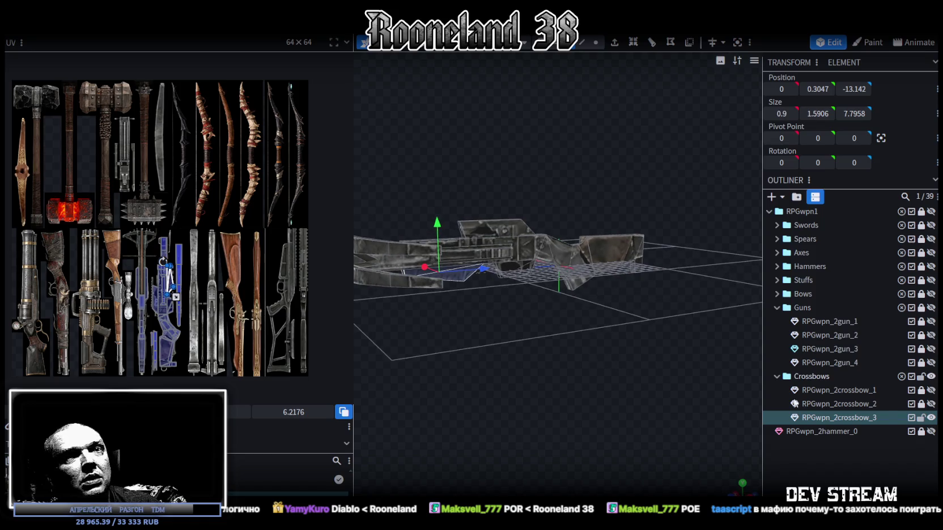
double_click(875, 418)
Rename the earlier crossbow copy to RPGwpn_2crossbow_4 and hide it.
left_click(874, 419)
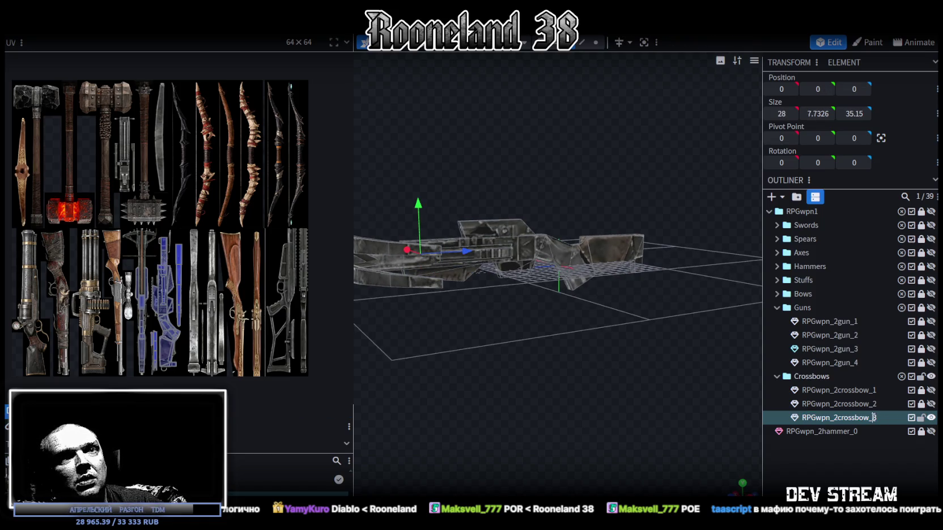
double_click(881, 417)
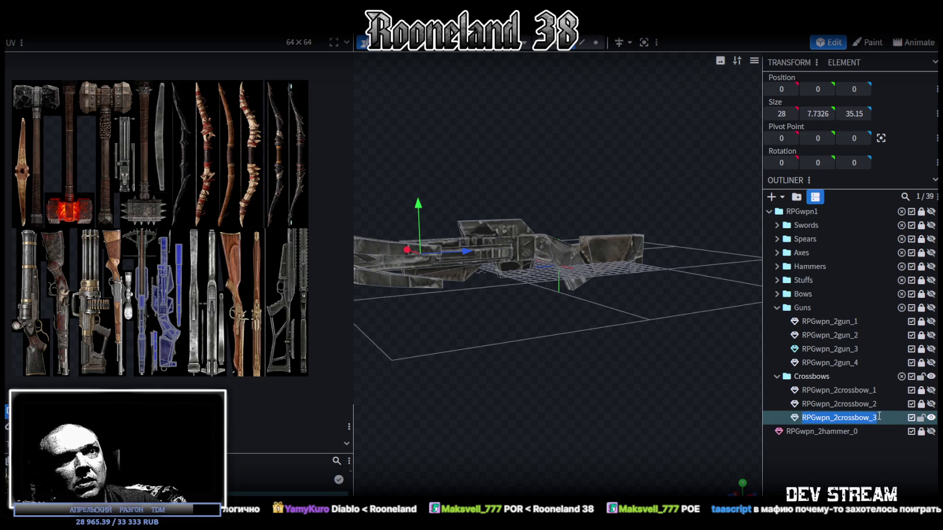
left_click(873, 417)
type("4")
key("Return")
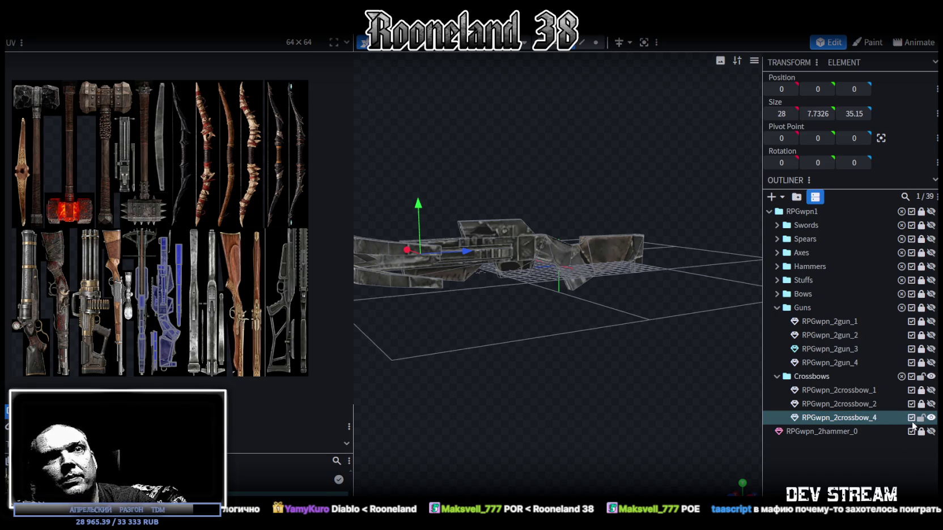
left_click(930, 418)
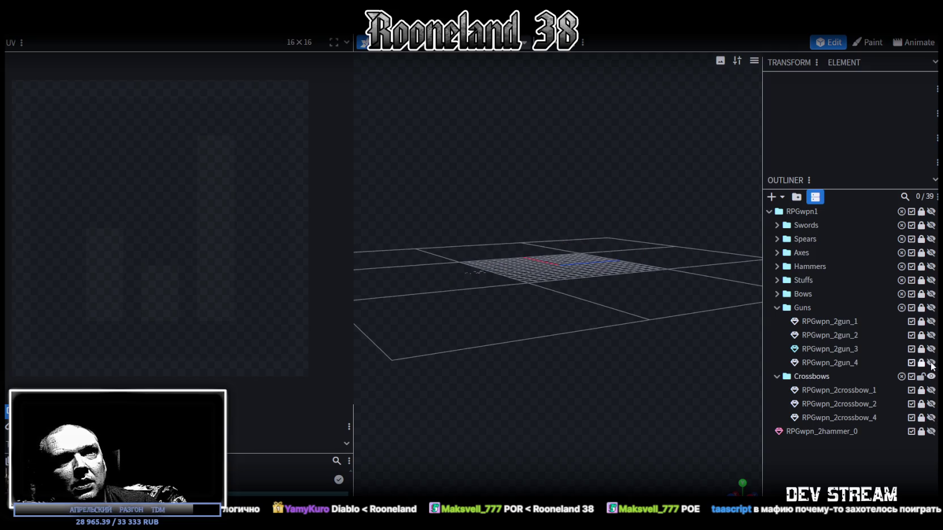
Duplicate the RPGwpn_2gun_4 scoped rifle, hide the original, and move the copy into Crossbows.
left_click(930, 363)
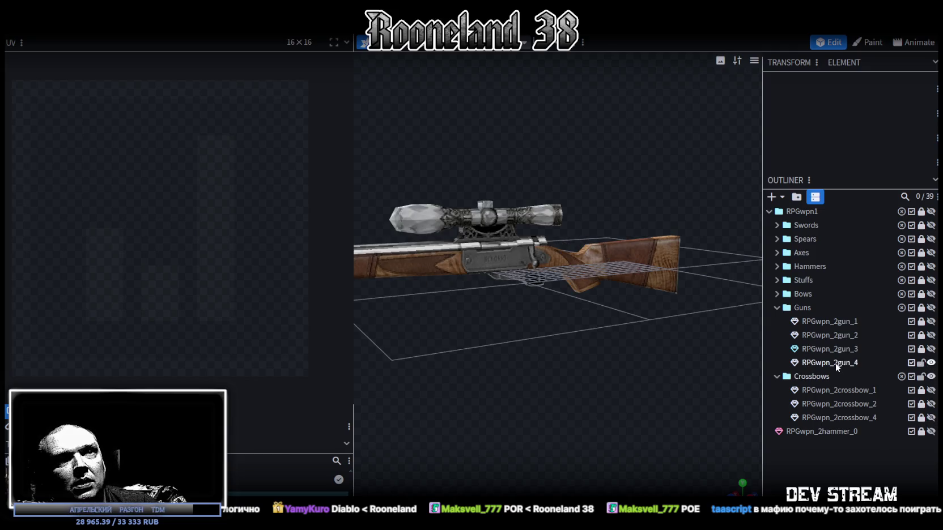
left_click(835, 363)
key("ctrl+d")
left_click(931, 363)
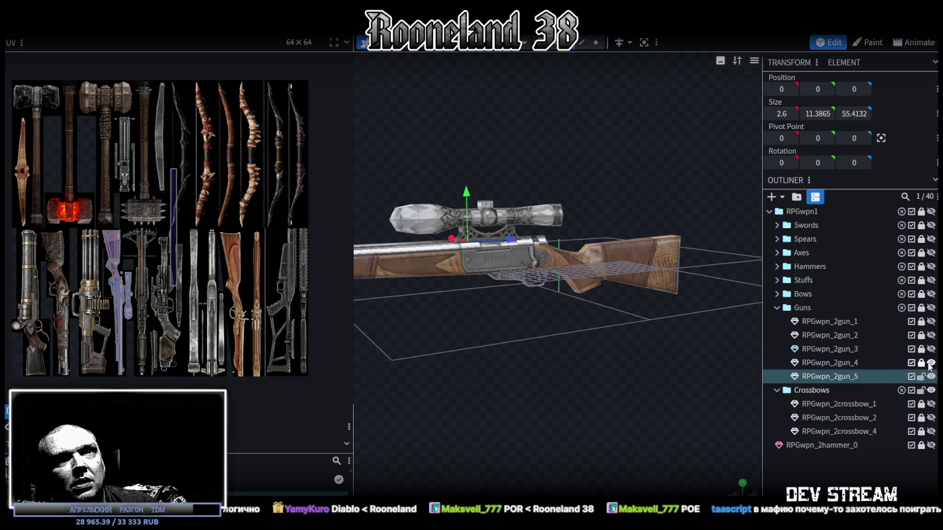
left_click_drag(842, 376, 851, 429)
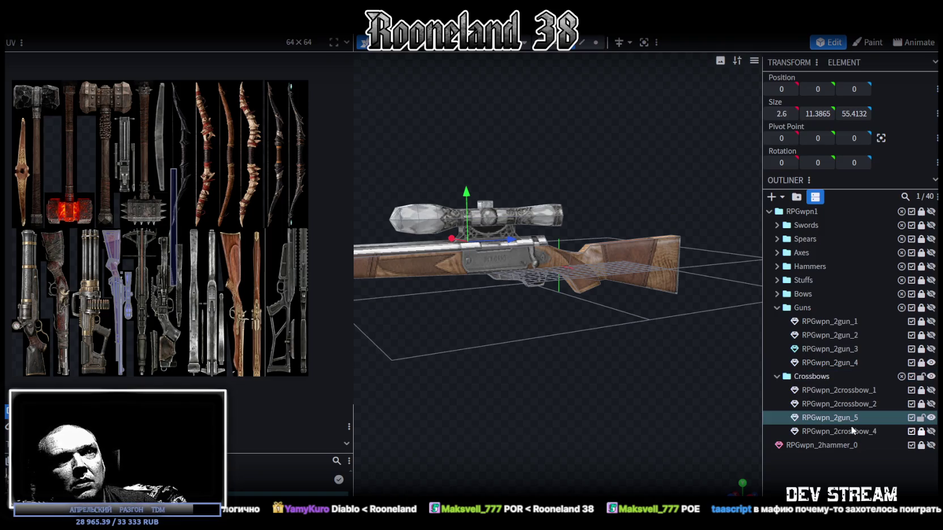
Name the rifle copy RPGwpn_2crossbow_3, make it visible, and view it side-on.
double_click(833, 418)
type("RPGwpn_2crossbow_3")
key("Return")
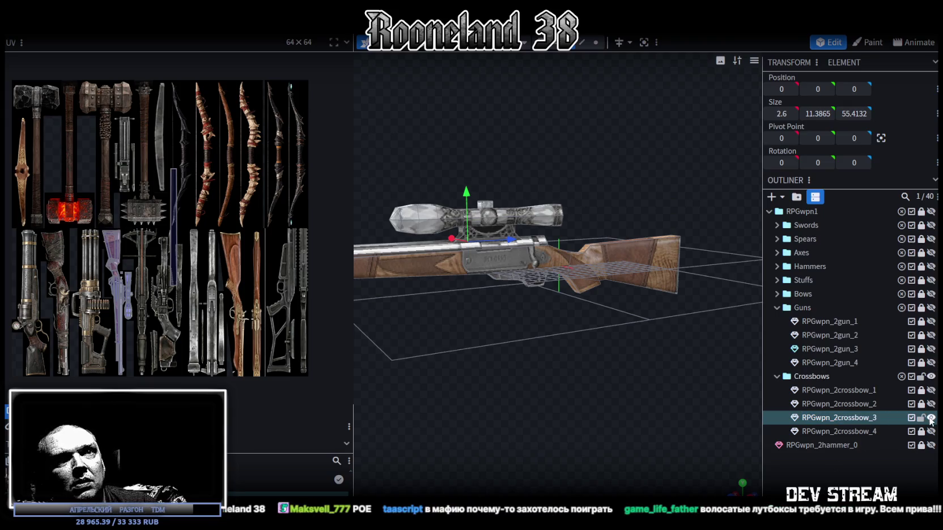
left_click(931, 418)
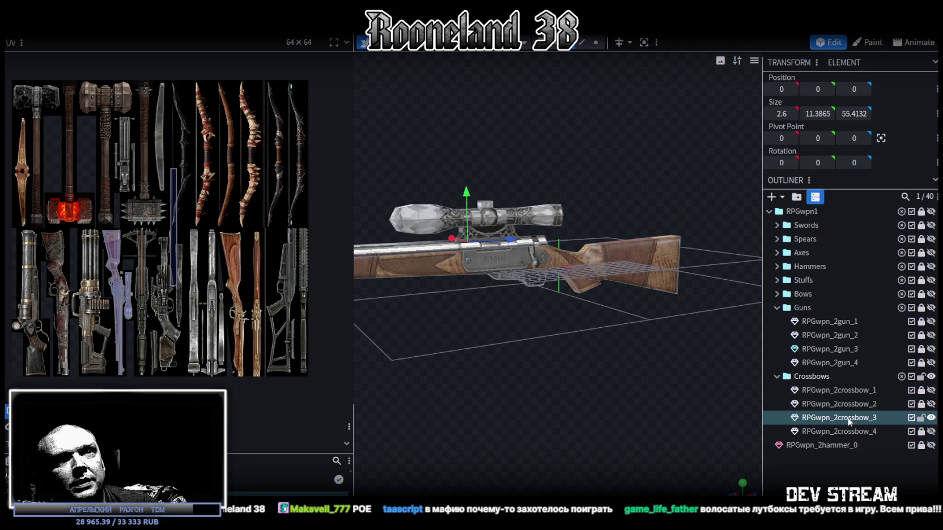
left_click_drag(595, 369, 580, 361)
right_click_drag(583, 381, 635, 406)
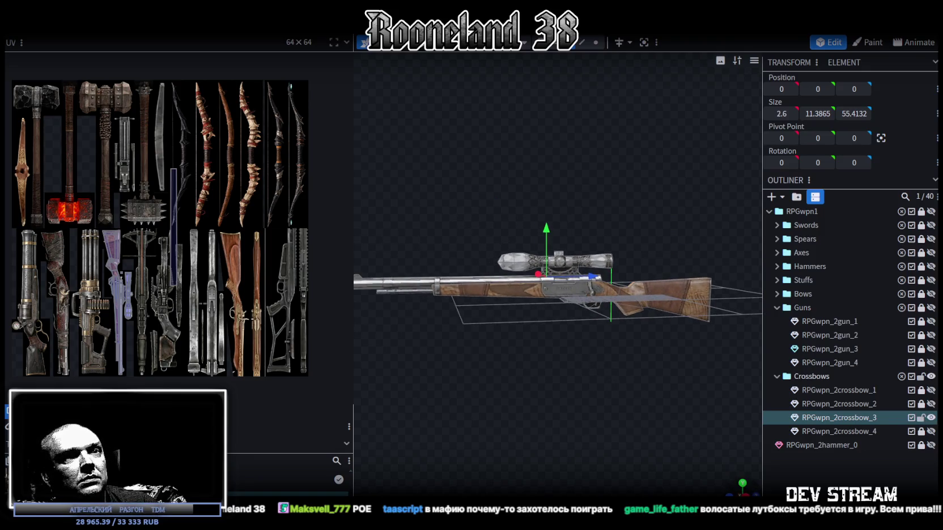
key("3")
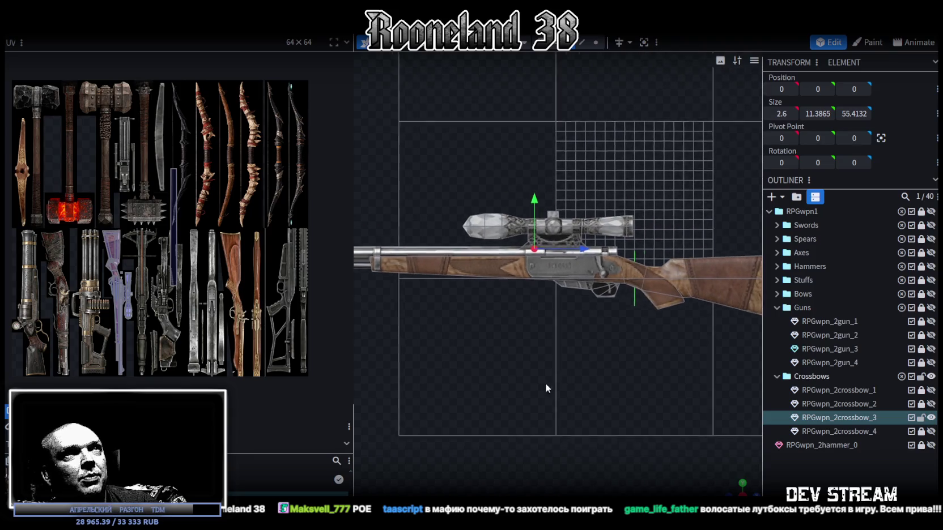
Delete the front barrel and lower tube from the crossbow_3 rifle.
left_click(481, 230)
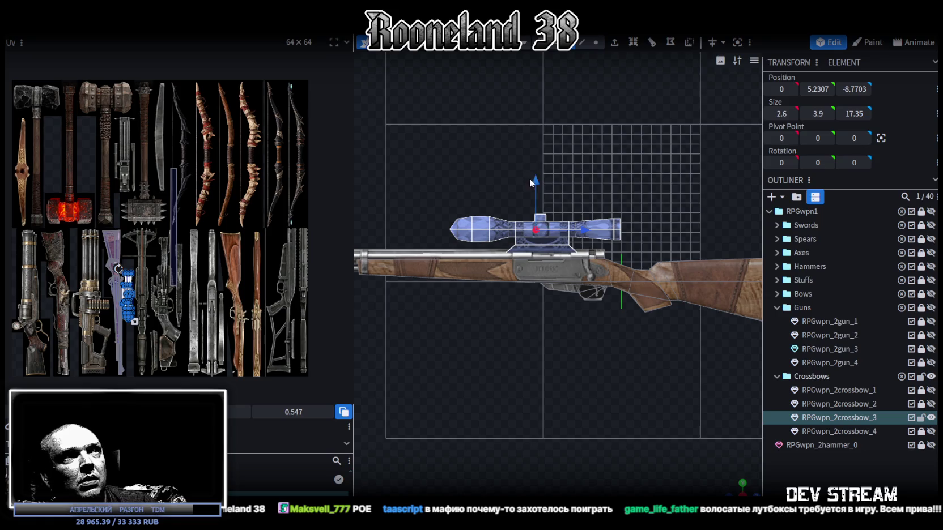
left_click_drag(530, 182, 527, 131)
key("Delete")
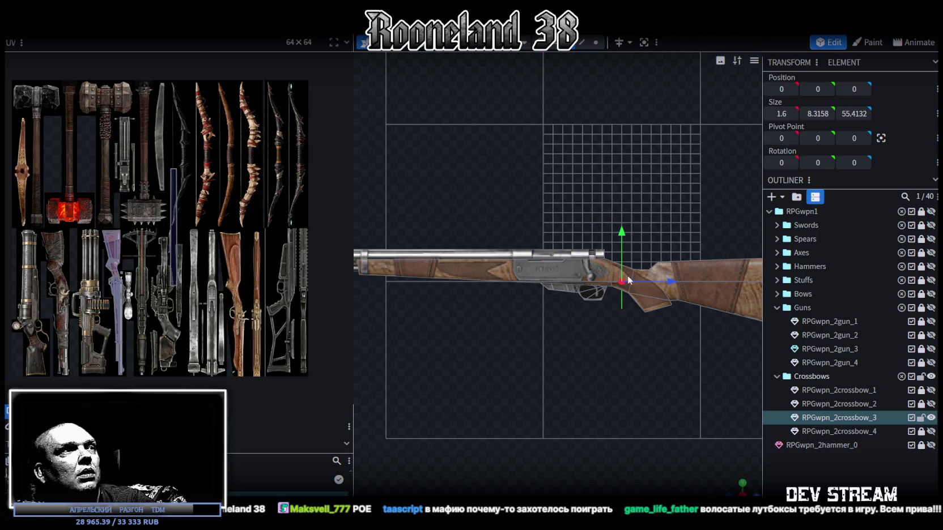
left_click(583, 242)
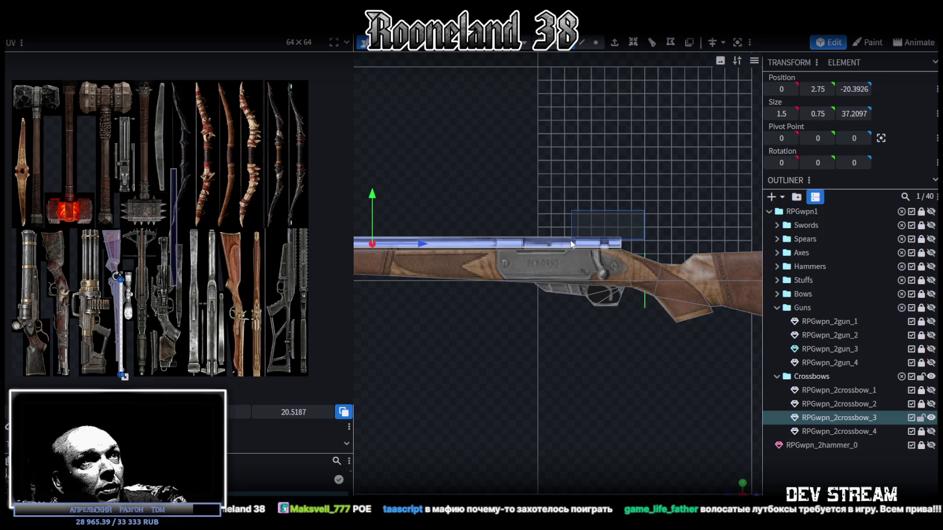
key("f")
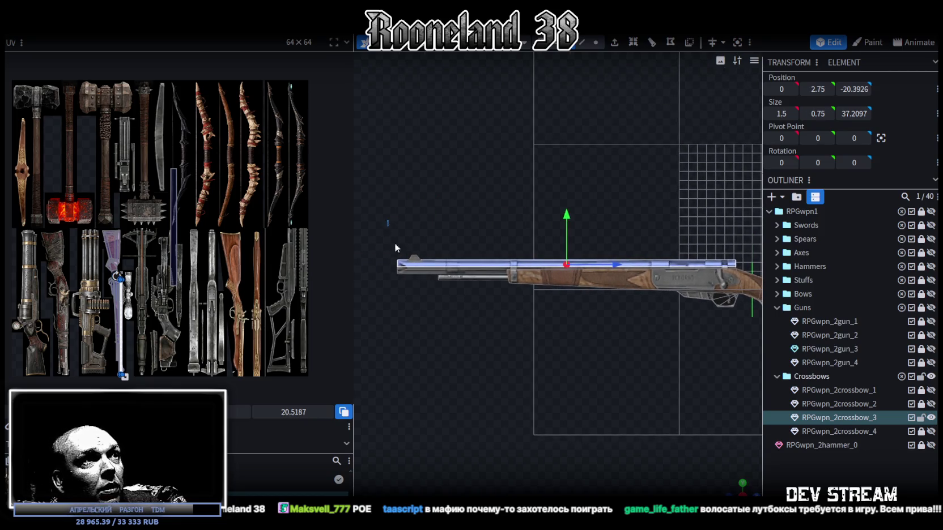
left_click_drag(387, 220, 488, 309)
key("Delete")
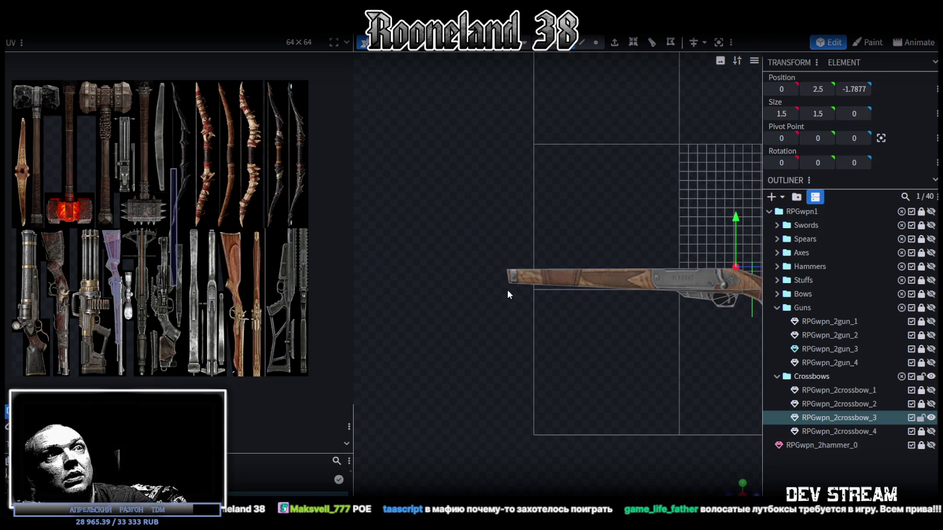
Inspect the top barrel and pyramid sight, then hide crossbow_3 and show RPGwpn_2gun_4.
mouse_move(562, 382)
left_mouse_down()
mouse_move(496, 400)
mouse_move(618, 395)
left_mouse_up()
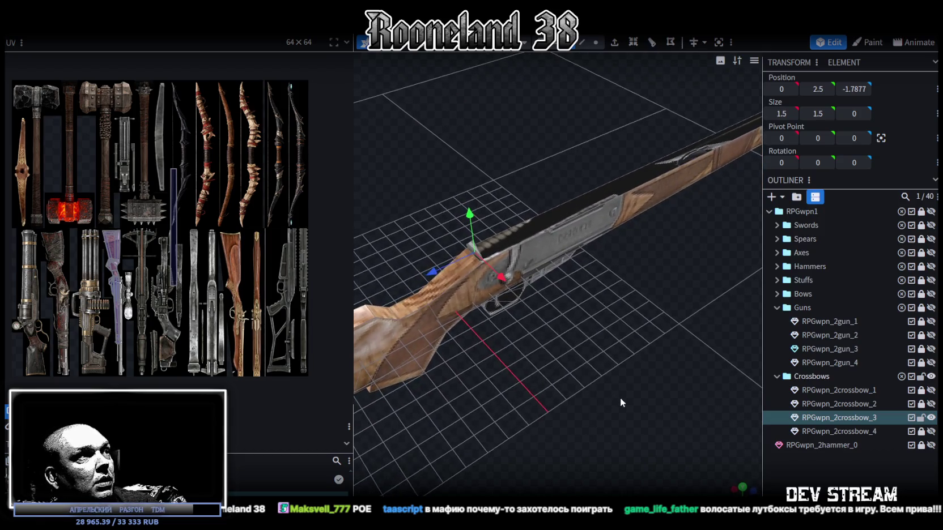
left_click_drag(619, 396, 604, 405)
left_click(516, 280)
mouse_move(514, 283)
left_mouse_down()
mouse_move(619, 351)
mouse_move(678, 351)
mouse_move(533, 350)
left_mouse_up()
left_click(522, 356)
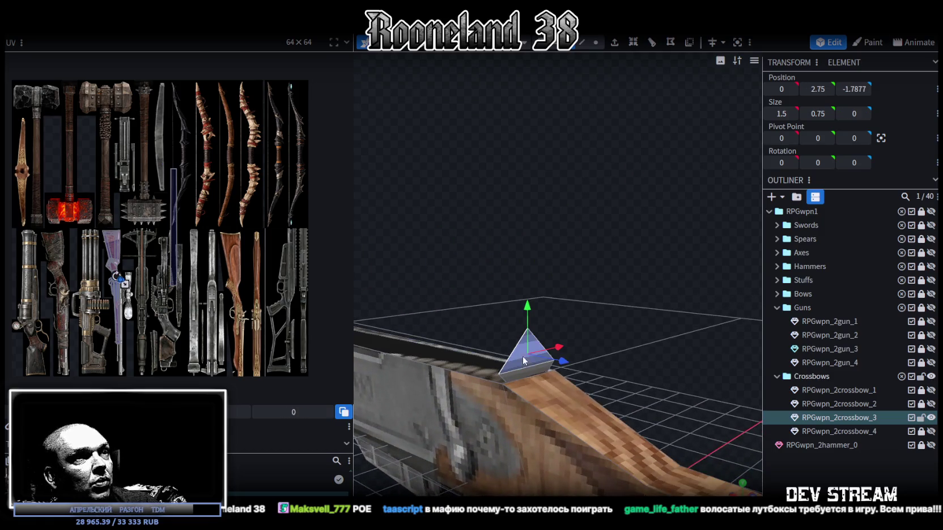
key("Escape")
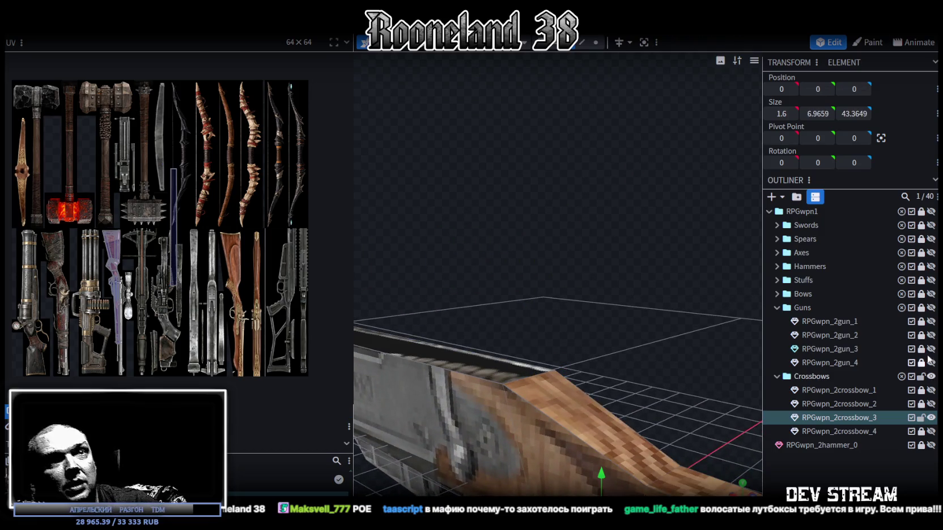
left_click(931, 418)
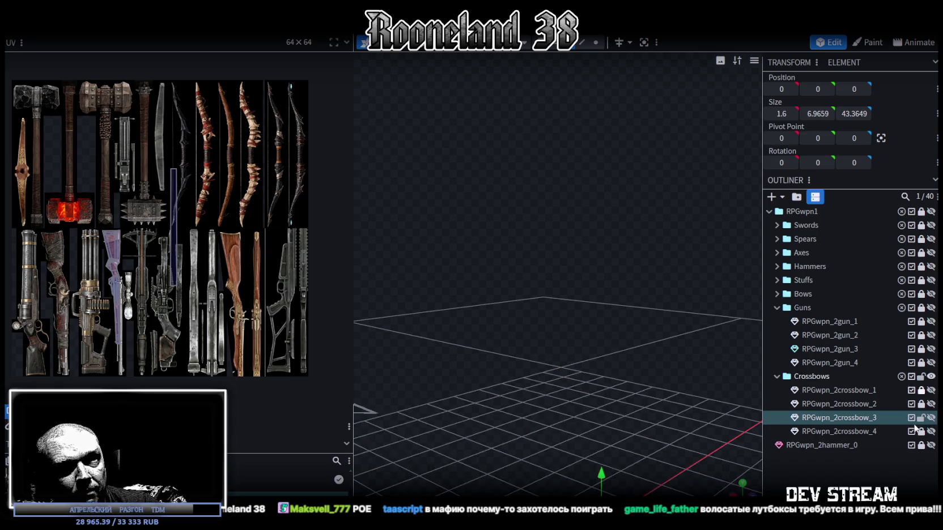
left_click(921, 418)
left_click(931, 363)
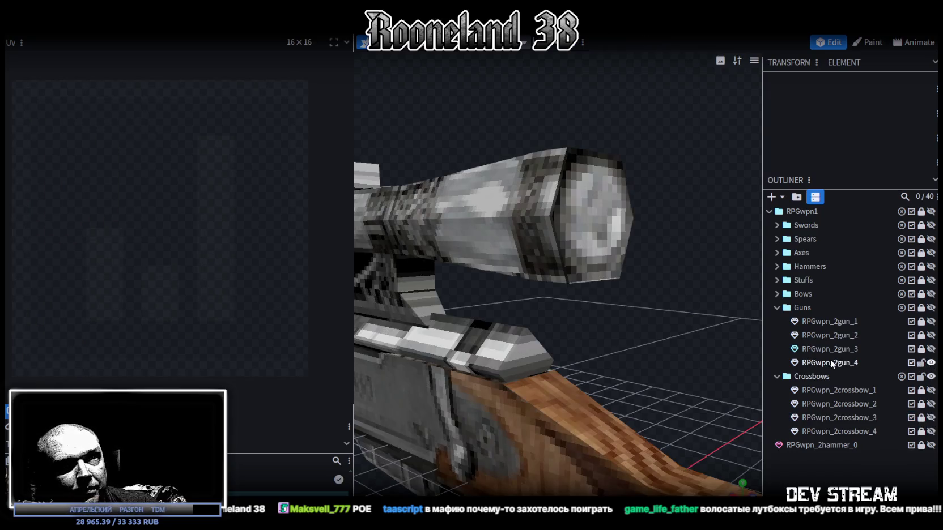
Select RPGwpn_2gun_4 and move its UV rectangle onto another area of the texture atlas.
left_click(832, 364)
mouse_move(590, 316)
left_mouse_down()
mouse_move(601, 356)
mouse_move(508, 409)
left_mouse_up()
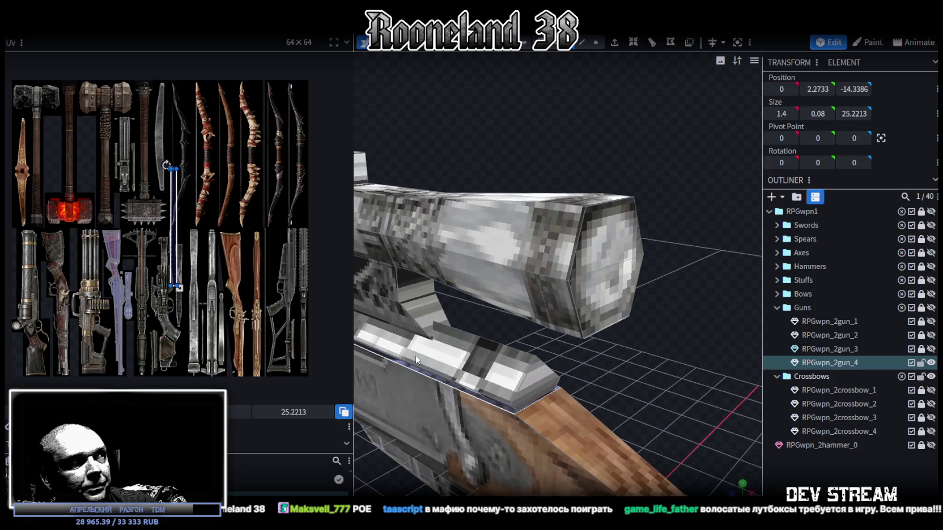
scroll(159, 226, "down", 2)
scroll(235, 215, "up", 5)
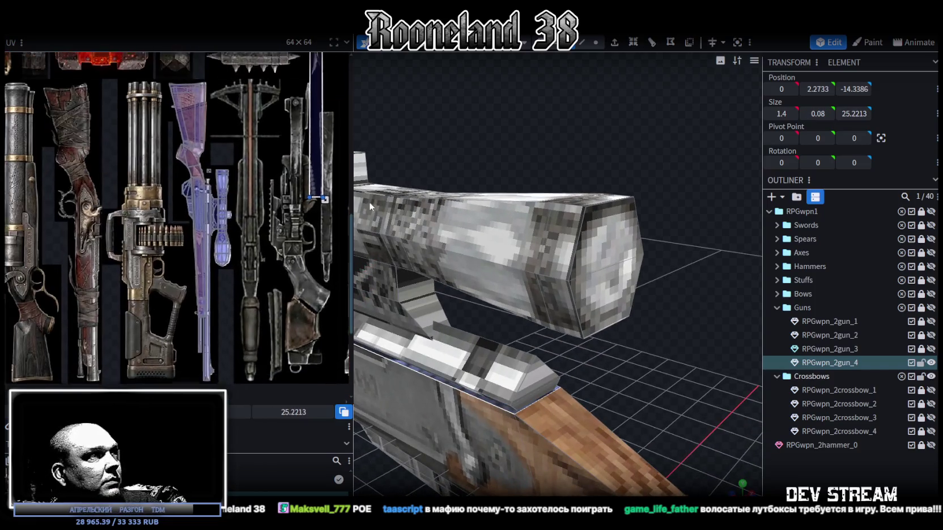
left_click_drag(318, 130, 222, 260)
scroll(223, 260, "up", 3)
scroll(237, 255, "down", 2)
scroll(266, 216, "up", 2)
Shorten the UV rectangle to size 6.0801 and fit it over the rifle stock.
left_click(228, 220)
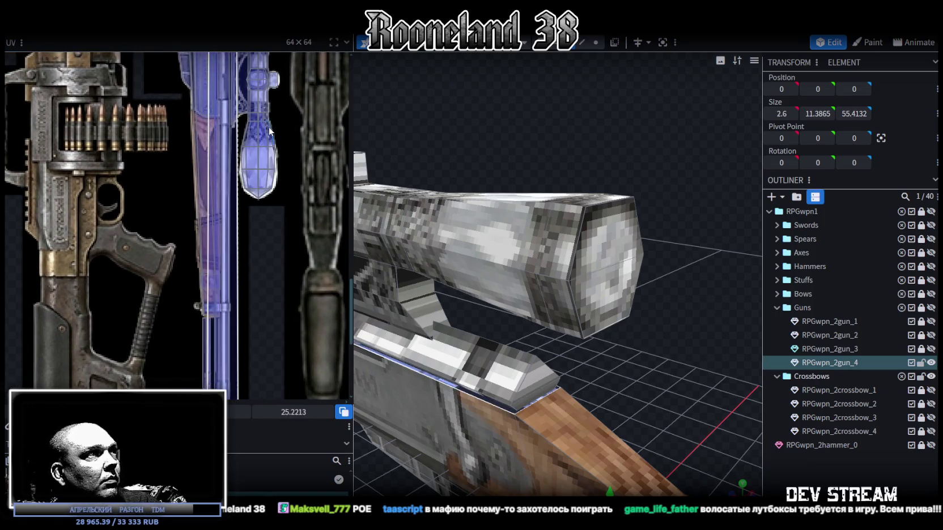
scroll(270, 131, "down", 2)
scroll(268, 235, "up", 2)
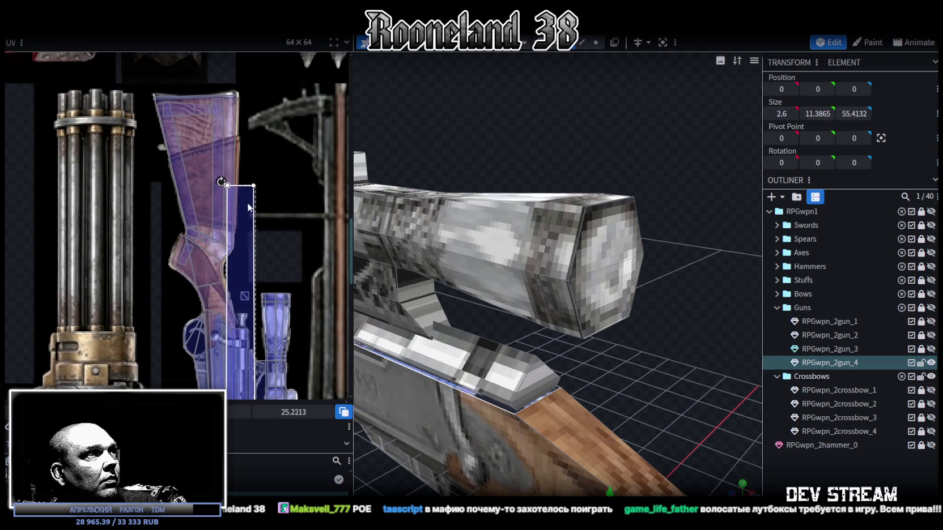
scroll(261, 227, "down", 3)
scroll(274, 243, "up", 1)
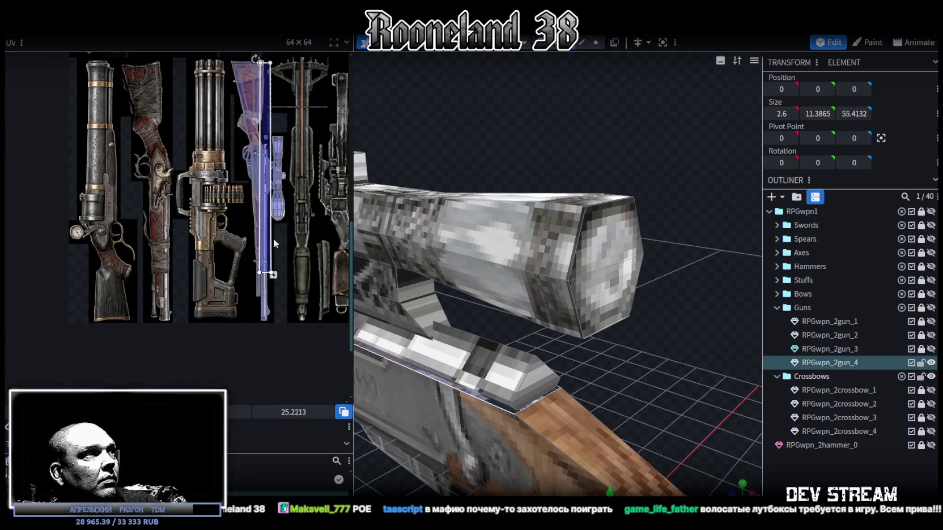
left_click_drag(274, 273, 262, 122)
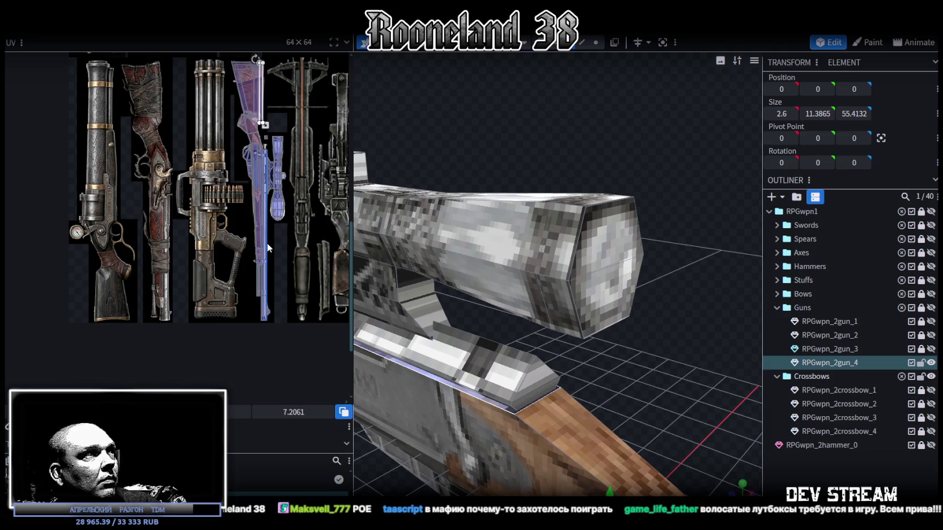
scroll(266, 245, "up", 2)
scroll(298, 216, "up", 2)
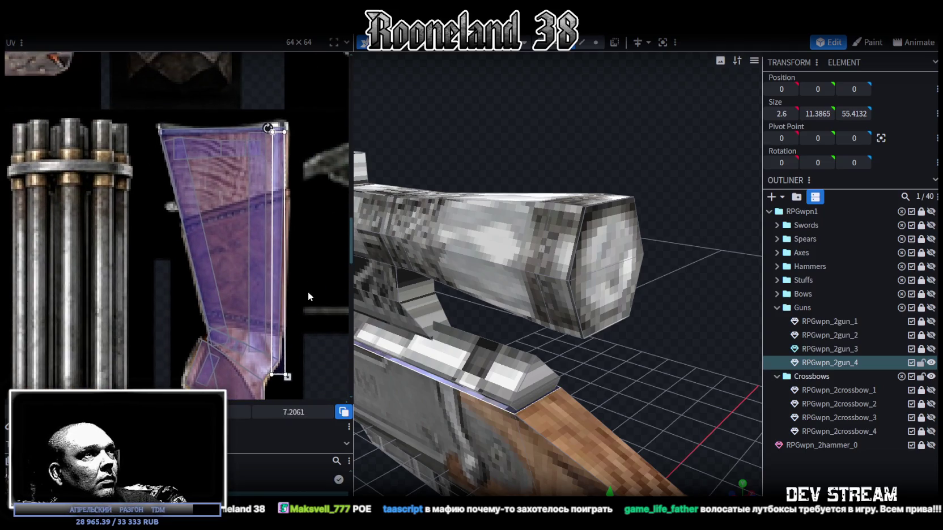
left_click_drag(287, 377, 285, 340)
left_click_drag(275, 259, 267, 264)
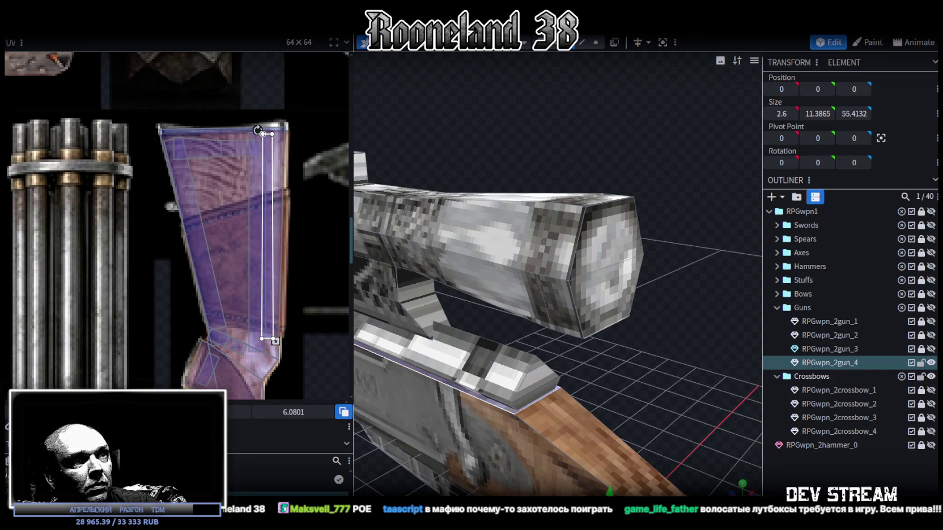
key("Escape")
scroll(495, 390, "down", 5)
mouse_move(495, 391)
left_mouse_down()
mouse_move(562, 401)
mouse_move(670, 369)
mouse_move(655, 389)
left_mouse_up()
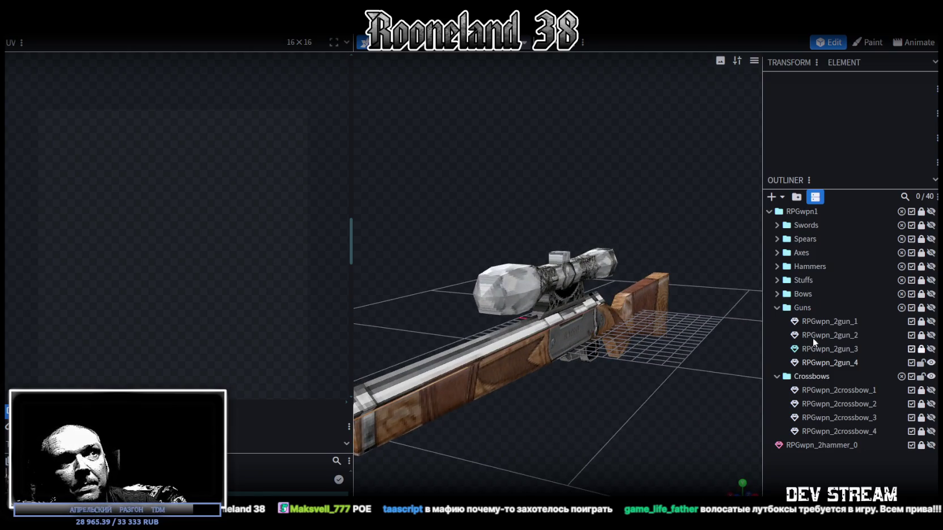
scroll(576, 389, "down", 2)
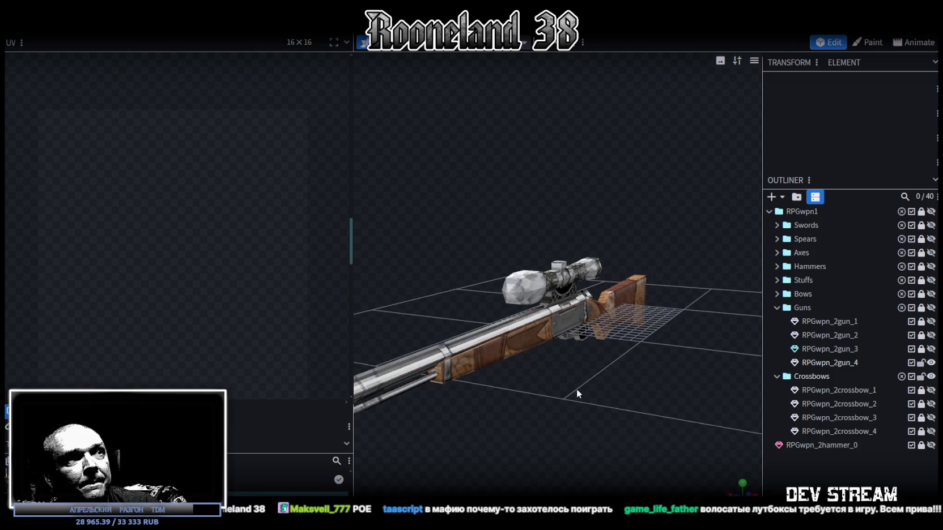
Hide RPGwpn_2gun_4, show and select RPGwpn_2crossbow_3 in a side-on view.
left_click(931, 362)
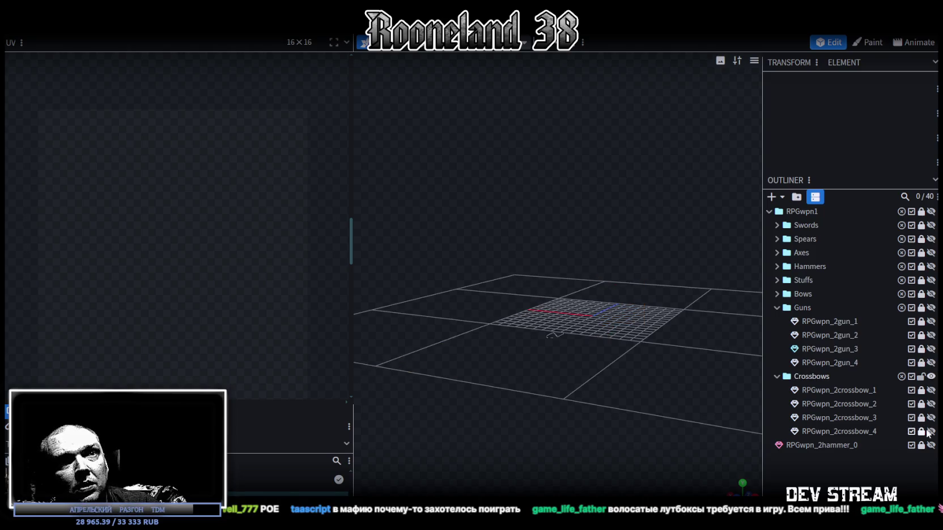
left_click(931, 418)
left_click(857, 420)
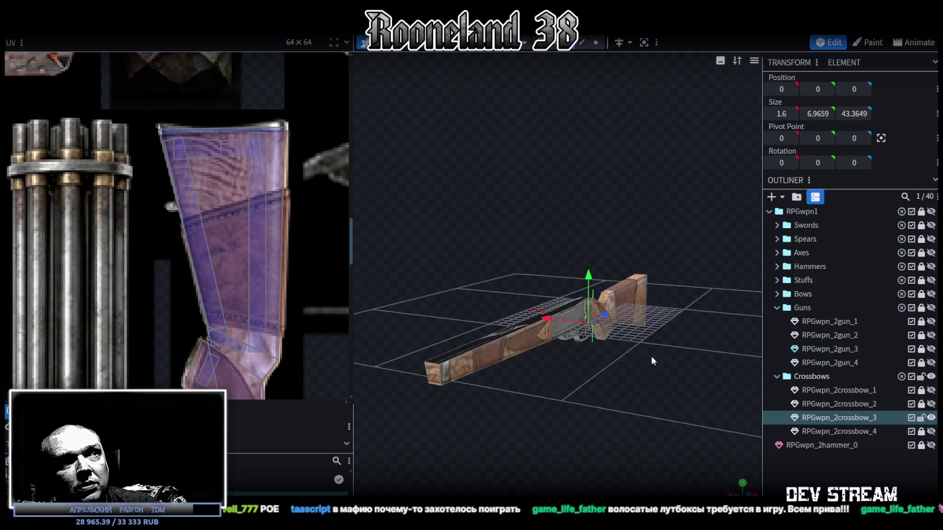
left_click_drag(651, 355, 552, 335)
scroll(218, 247, "down", 5)
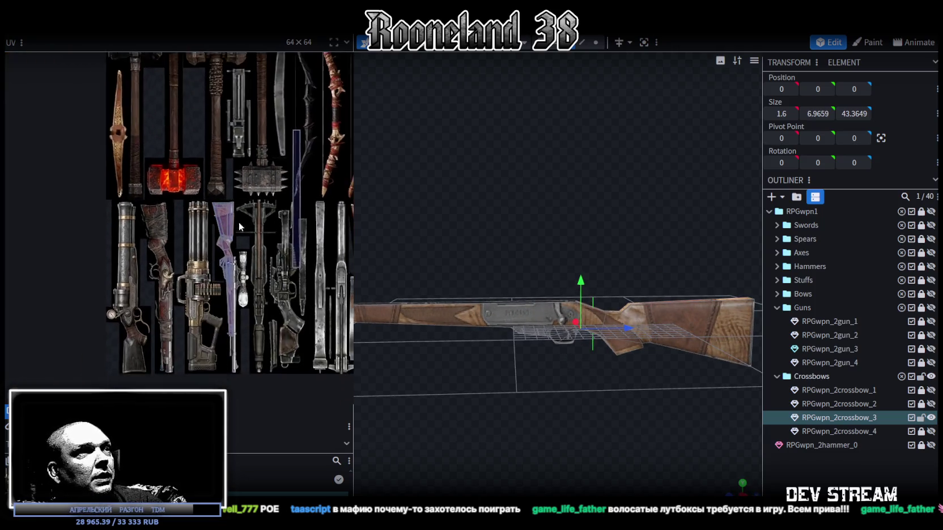
mouse_move(498, 324)
left_mouse_down()
mouse_move(510, 363)
mouse_move(552, 361)
mouse_move(503, 354)
left_mouse_up()
middle_click_drag(337, 281, 306, 282)
scroll(574, 379, "up", 2)
scroll(574, 379, "up", 2)
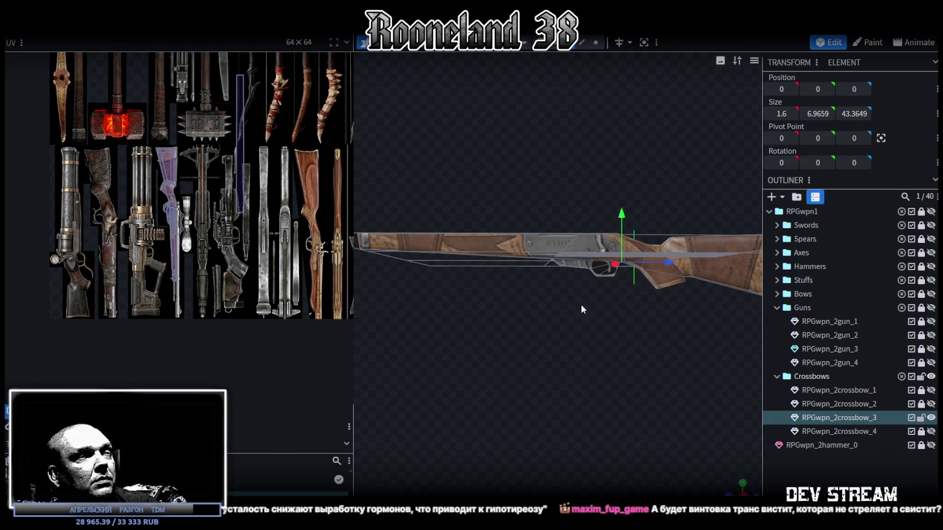
scroll(565, 298, "up", 2)
scroll(576, 353, "up", 2)
scroll(598, 352, "up", 2)
scroll(592, 352, "up", 2)
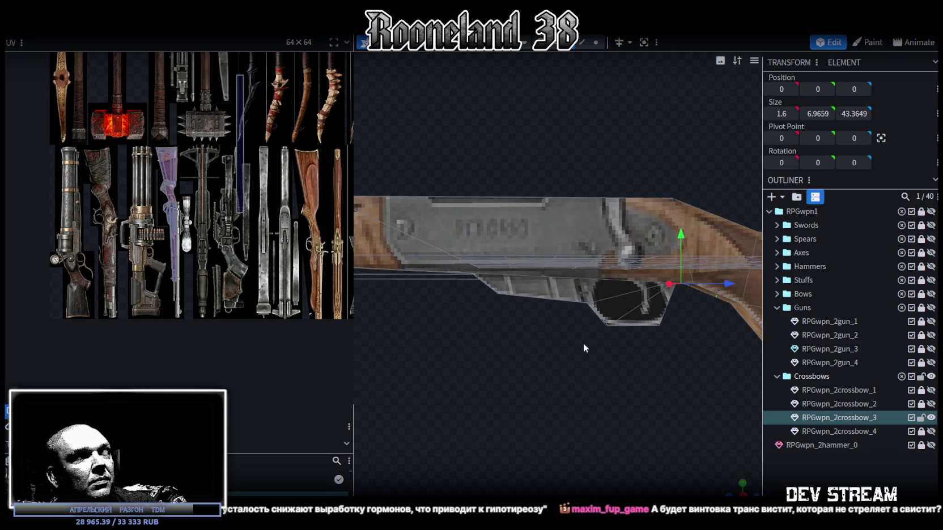
Box-select the trigger-area faces and lower them to Y -3.8373.
left_click(931, 418)
left_click(930, 418)
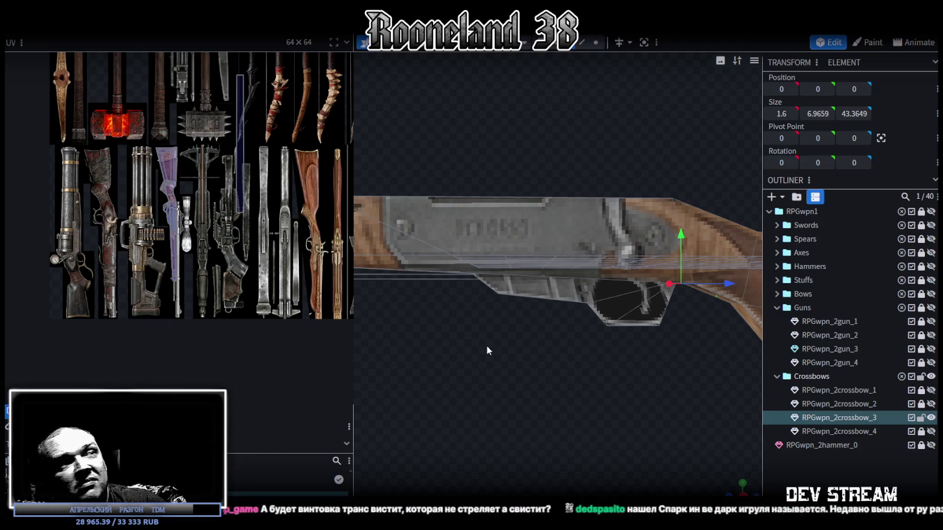
left_click_drag(455, 330, 682, 295)
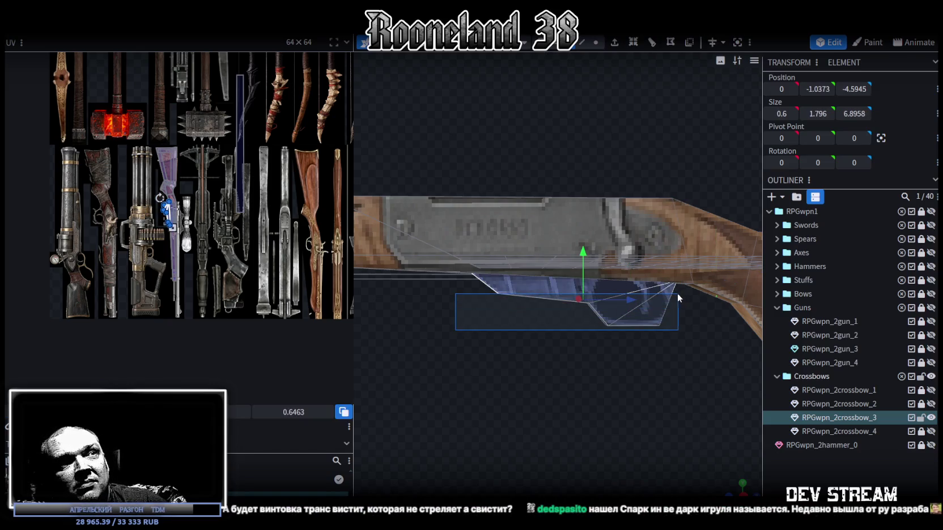
left_click_drag(576, 256, 574, 357)
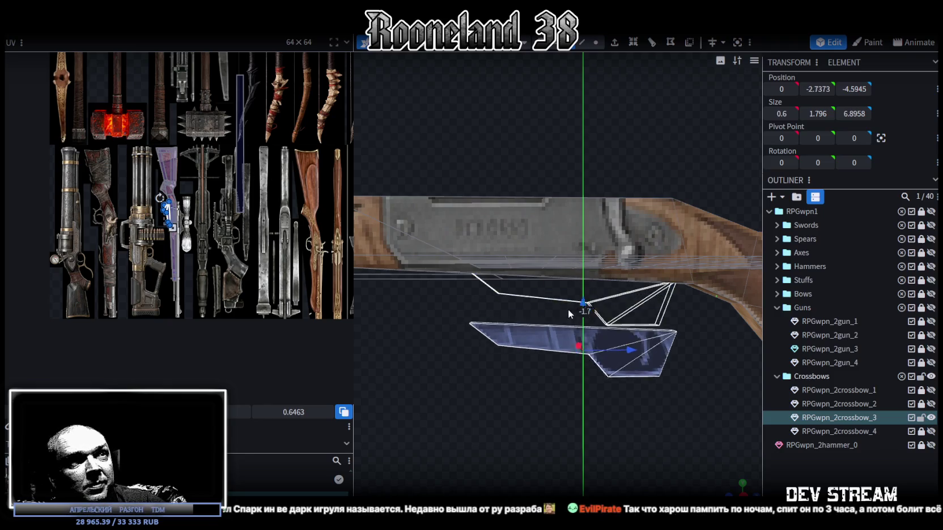
mouse_move(722, 483)
left_mouse_down()
mouse_move(595, 339)
mouse_move(593, 355)
mouse_move(534, 342)
mouse_move(558, 351)
mouse_move(596, 338)
left_mouse_up()
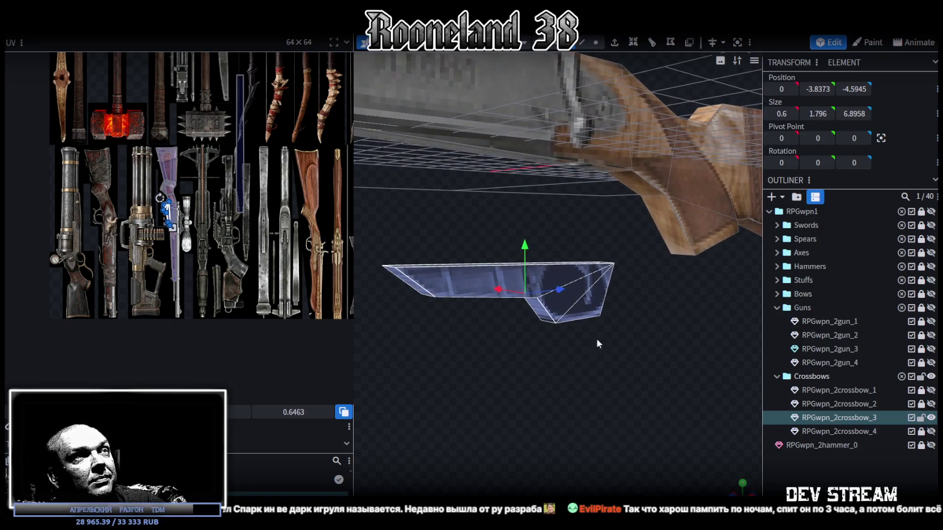
Stretch the guard's left-end vertices along Z in vertex mode.
left_click(595, 42)
mouse_move(553, 400)
left_mouse_down()
mouse_move(497, 378)
mouse_move(534, 377)
mouse_move(507, 352)
left_mouse_up()
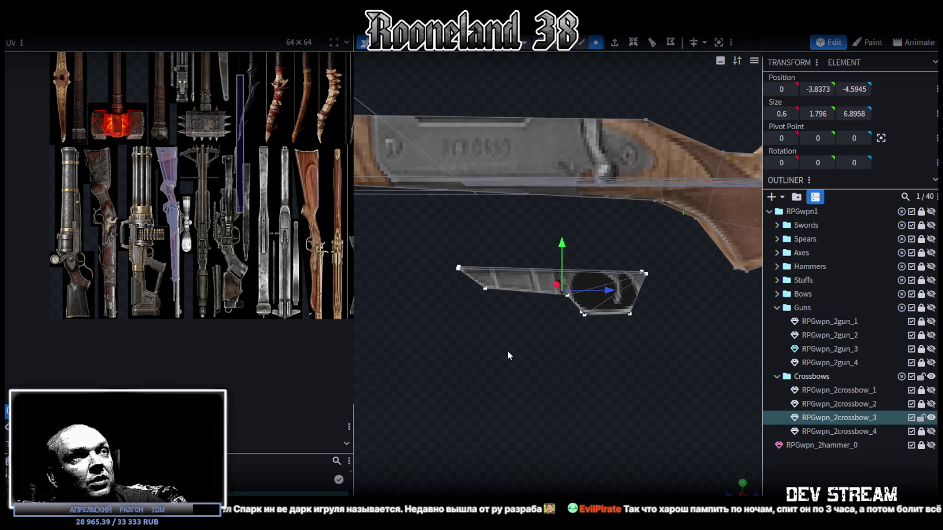
left_click_drag(426, 242, 503, 306)
left_click_drag(513, 274, 600, 293)
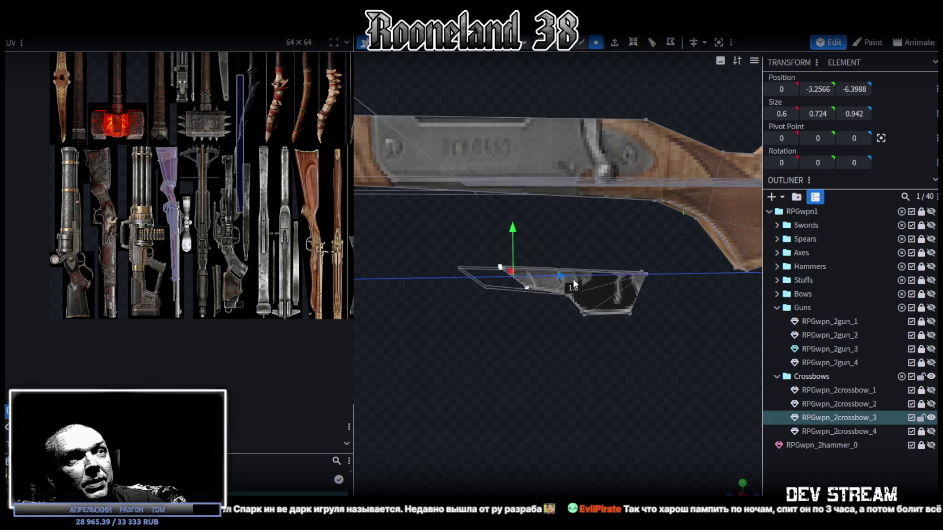
left_click(548, 338)
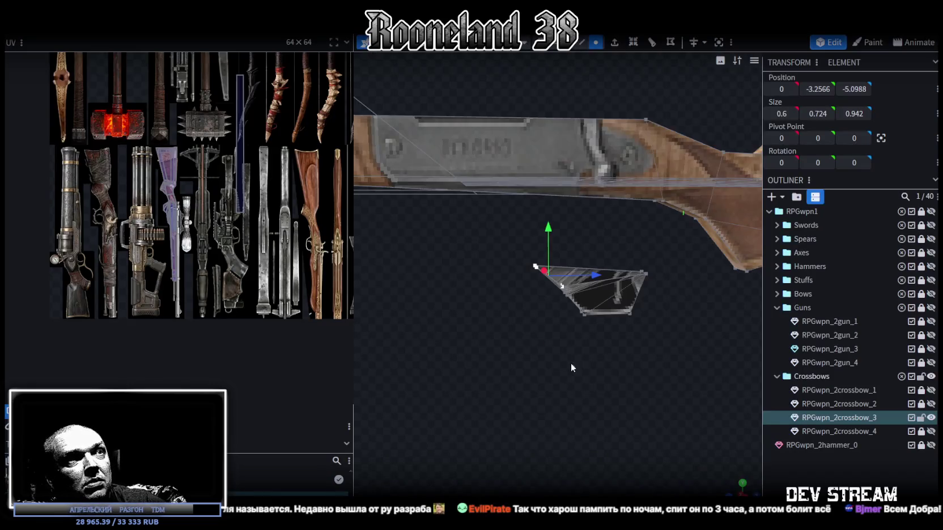
Merge the three tip vertices at one end of the guard into a single point.
left_click_drag(572, 363, 579, 336)
scroll(583, 355, "up", 5)
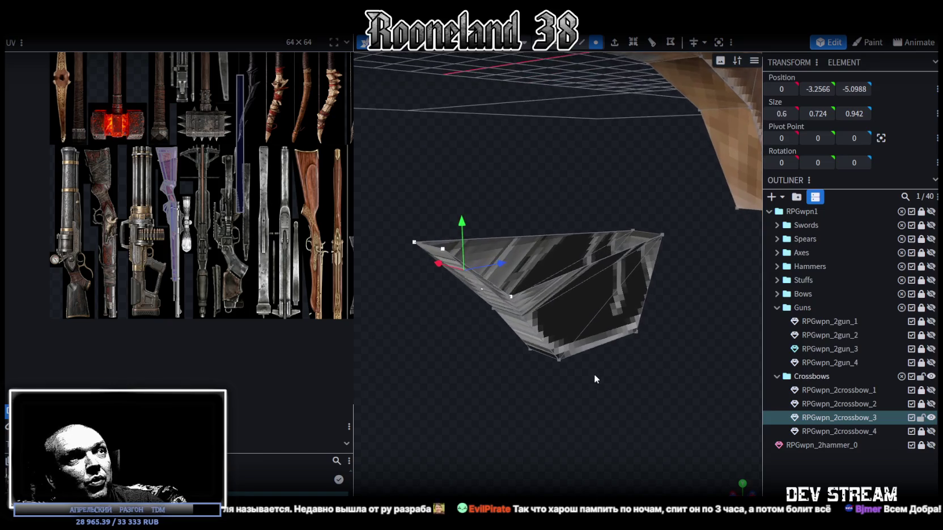
left_click_drag(593, 368, 546, 180)
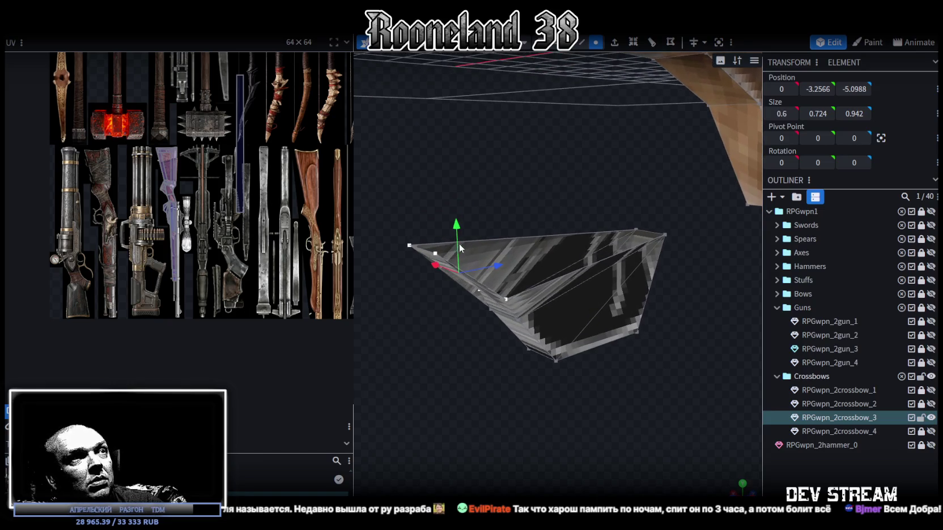
left_click(434, 254)
left_click(506, 298, "shift")
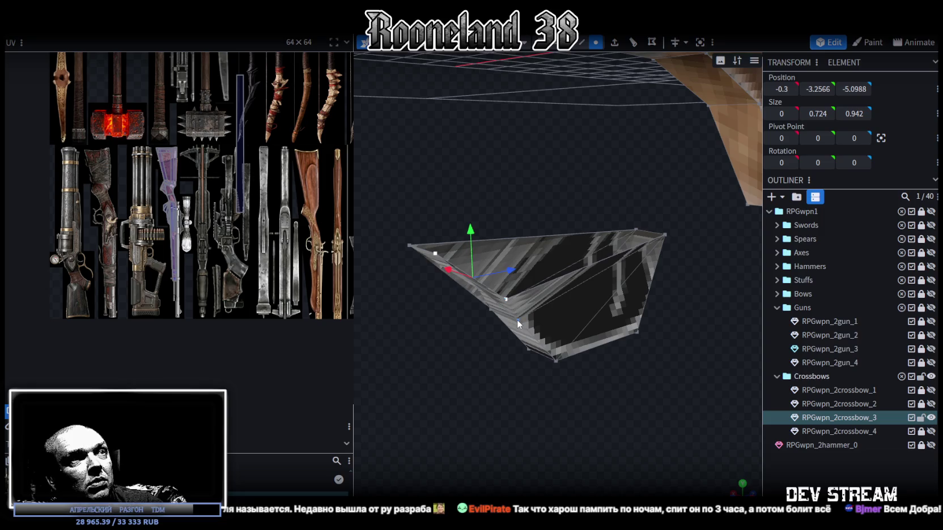
left_click(518, 321, "shift")
right_click(520, 323)
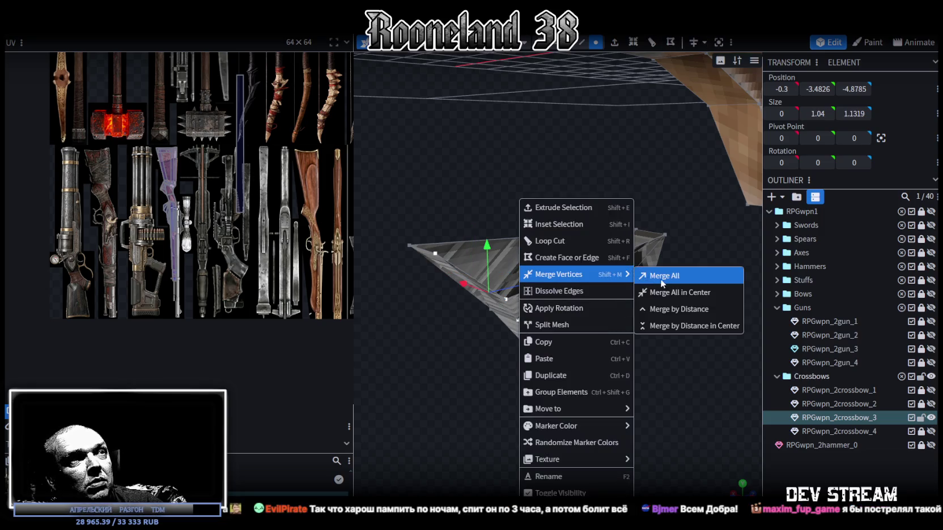
left_click(652, 275)
Merge the matching tip vertices on the guard's other end into one point.
left_click_drag(469, 369, 592, 398)
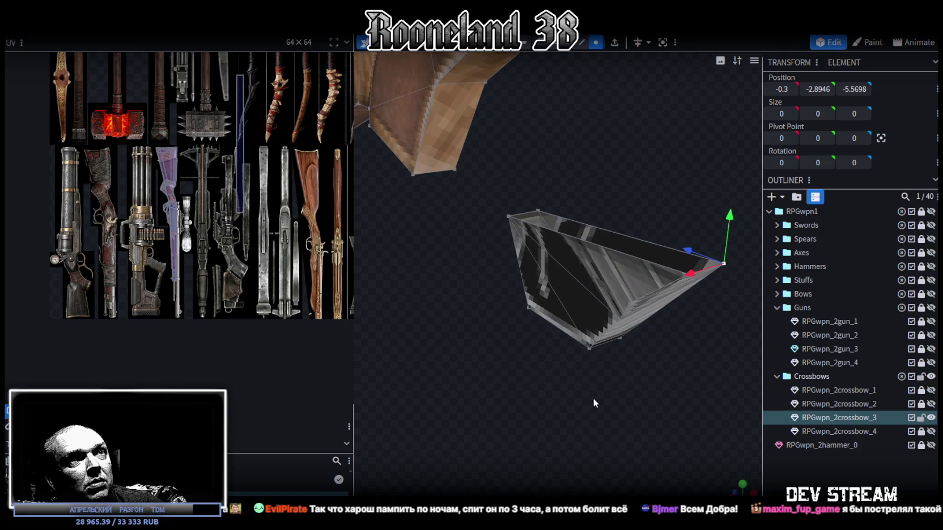
left_click(619, 252)
left_click(630, 306, "shift")
right_click(617, 320)
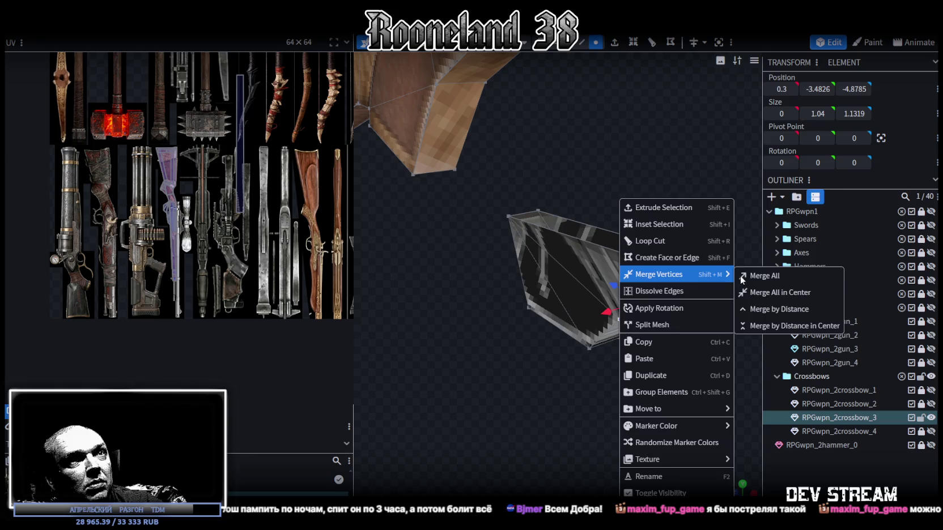
left_click(741, 280)
mouse_move(674, 381)
left_mouse_down()
mouse_move(486, 371)
mouse_move(520, 369)
left_mouse_up()
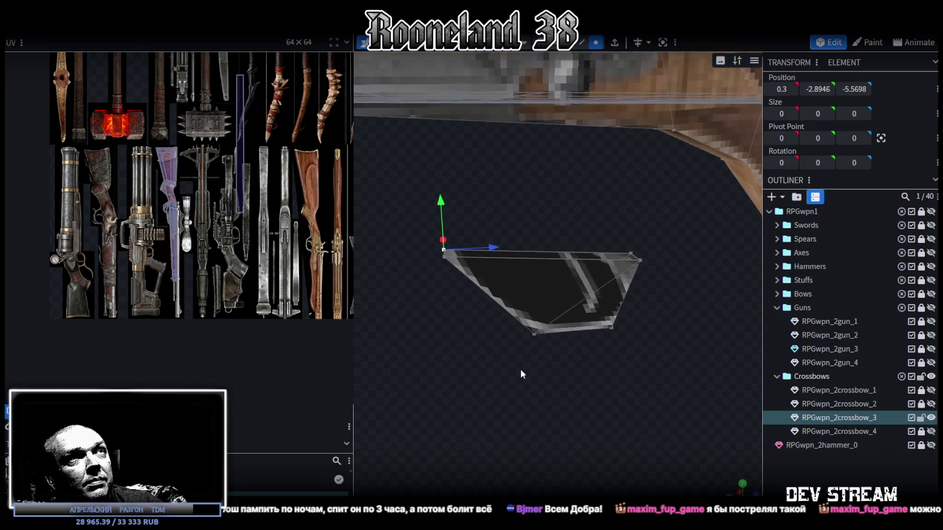
Delete the guard's flat side face to leave an open frame.
left_click(545, 312)
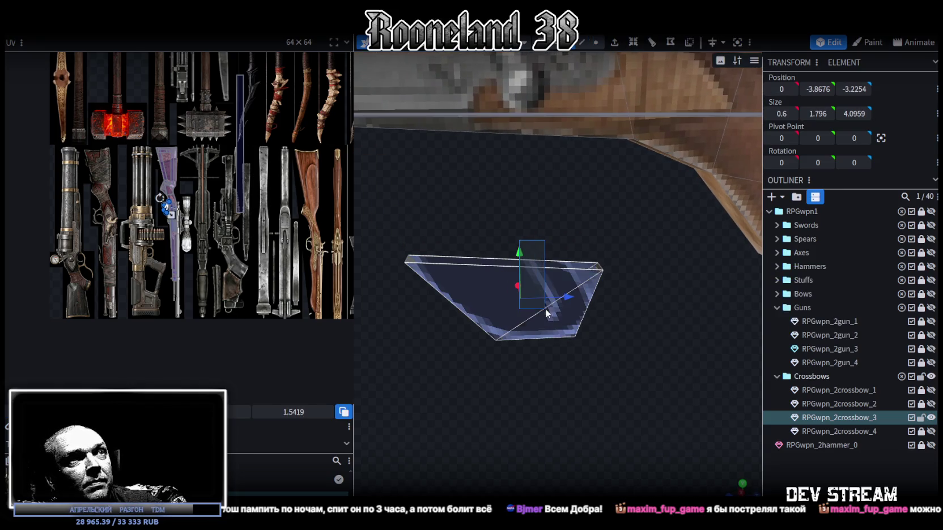
left_click_drag(613, 319, 593, 292)
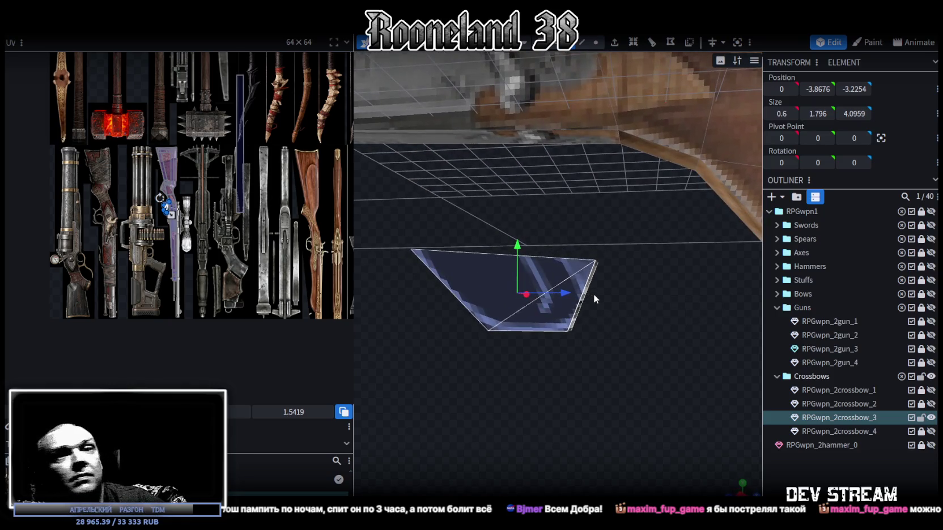
key("Delete")
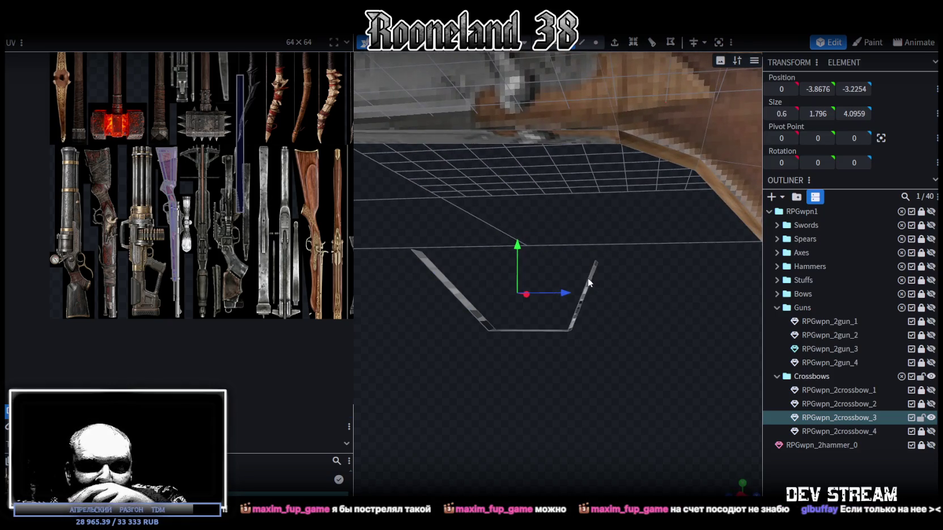
mouse_move(480, 385)
left_mouse_down()
mouse_move(537, 402)
mouse_move(541, 417)
left_mouse_up()
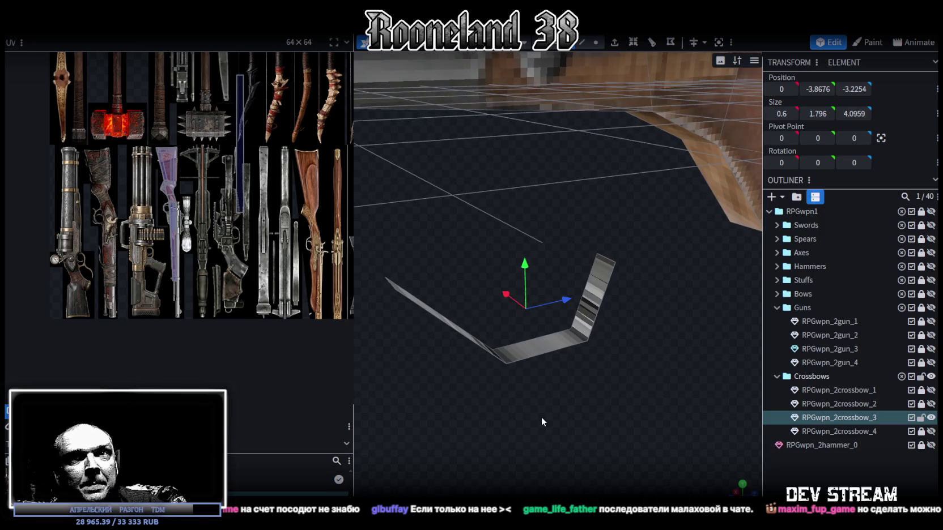
mouse_move(542, 417)
left_mouse_down()
mouse_move(551, 425)
mouse_move(496, 327)
mouse_move(581, 411)
mouse_move(648, 422)
left_mouse_up()
Select the guard's vertical strips, larger wall piece and bottom face in turn.
left_click(602, 308)
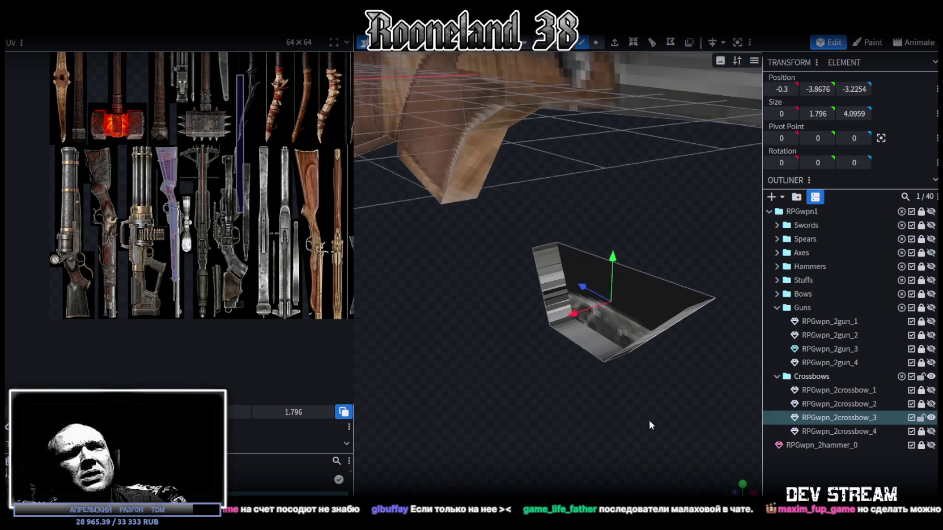
left_click(538, 276)
left_click_drag(537, 277, 625, 422)
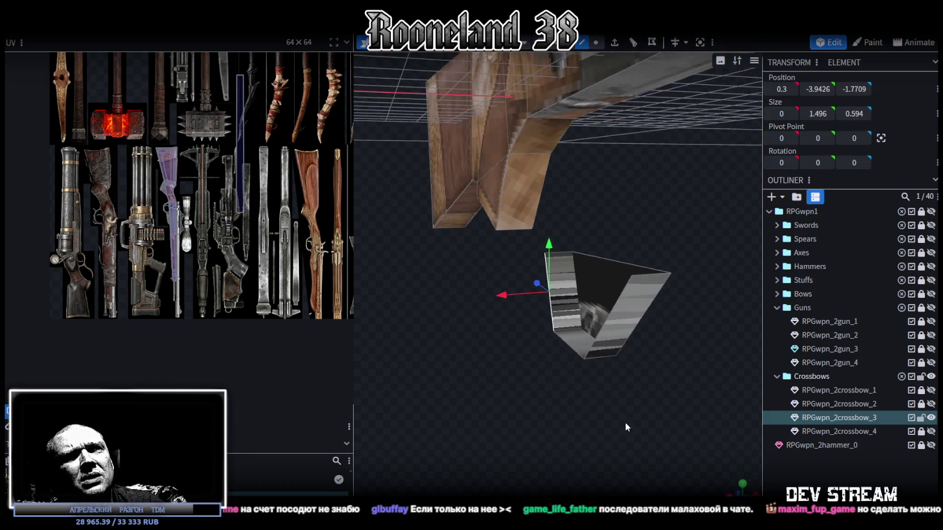
left_click(617, 296)
mouse_move(666, 394)
left_mouse_down()
mouse_move(522, 418)
mouse_move(529, 396)
mouse_move(514, 401)
mouse_move(591, 245)
mouse_move(558, 198)
mouse_move(591, 261)
mouse_move(617, 238)
left_mouse_up()
left_click(551, 197)
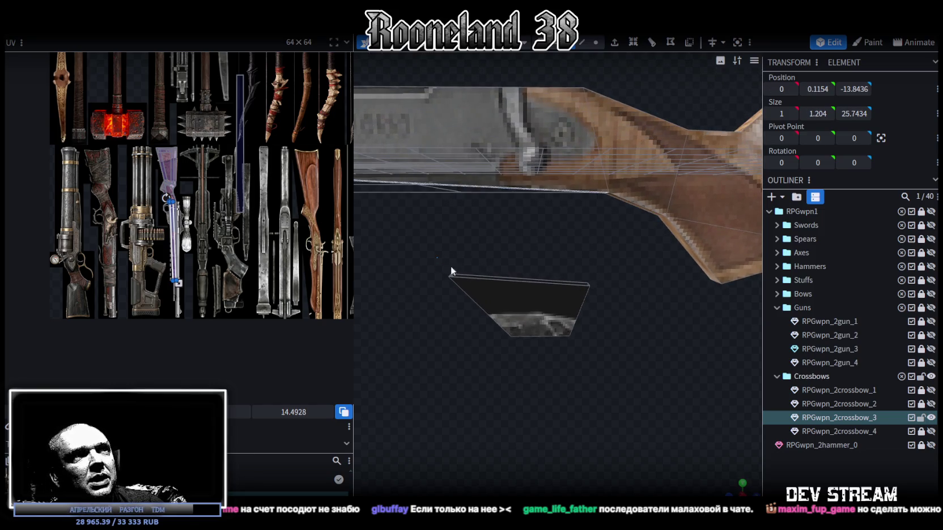
In Edge mode, raise the trapezoid panel's top edge and adjust the panel vertically.
left_click(470, 283)
left_click(580, 42)
scroll(563, 274, "up", 3)
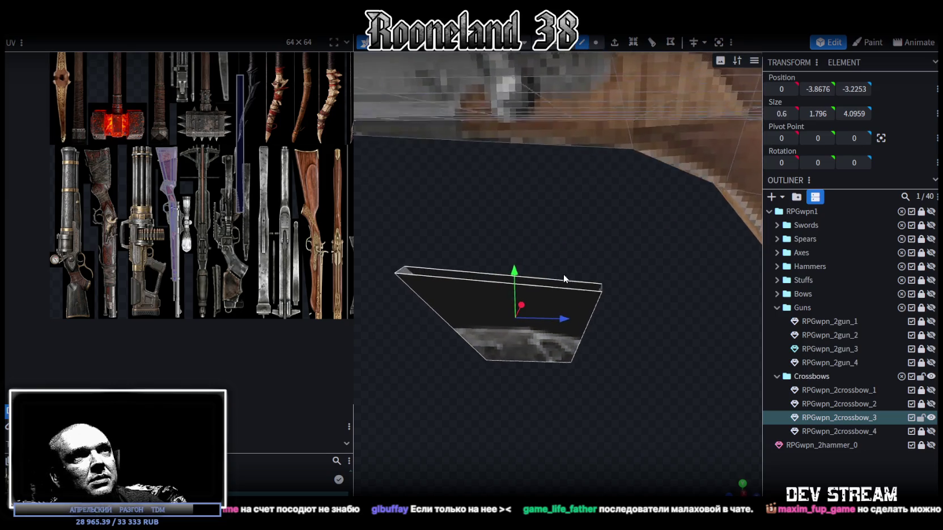
key("Page_Up")
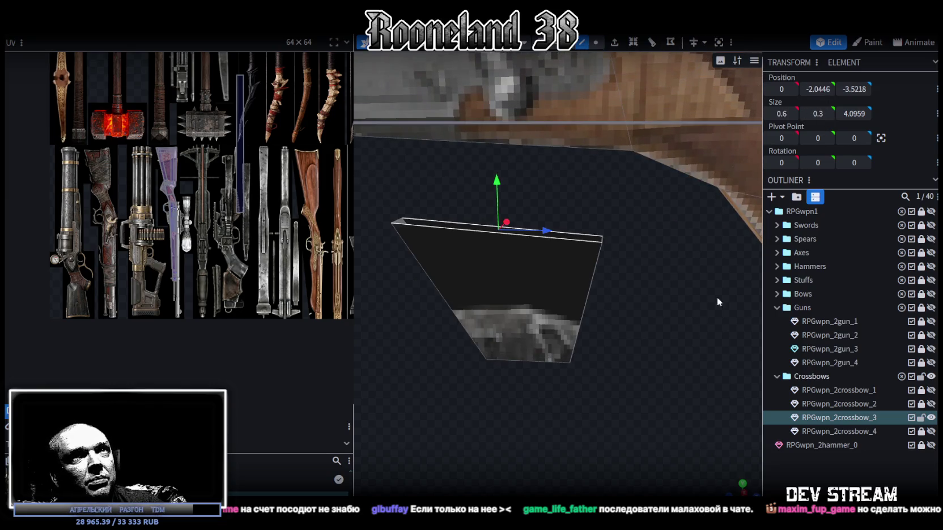
mouse_move(633, 410)
left_mouse_down()
mouse_move(625, 372)
mouse_move(634, 387)
mouse_move(636, 349)
mouse_move(598, 277)
left_mouse_up()
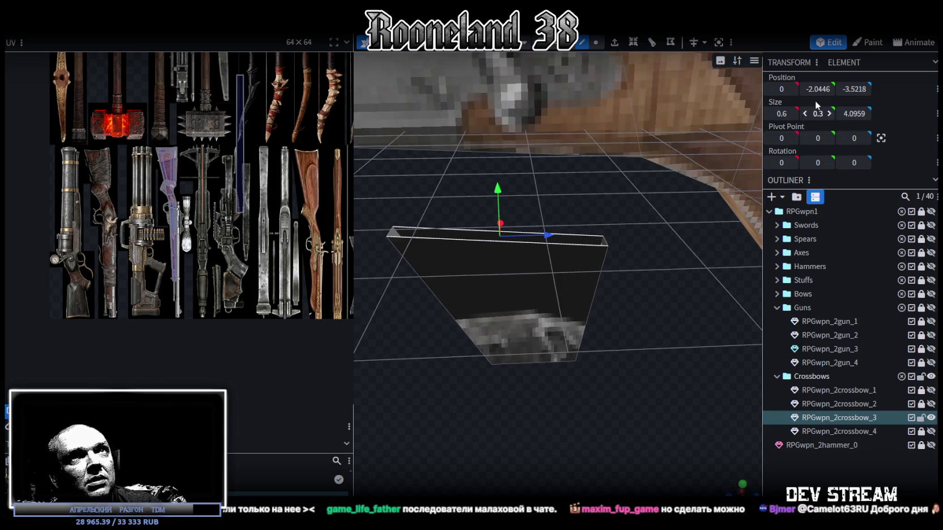
mouse_move(660, 393)
left_mouse_down()
mouse_move(641, 352)
mouse_move(650, 328)
mouse_move(637, 340)
left_mouse_up()
mouse_move(507, 76)
left_mouse_down()
mouse_move(503, 112)
mouse_move(504, 103)
left_mouse_up()
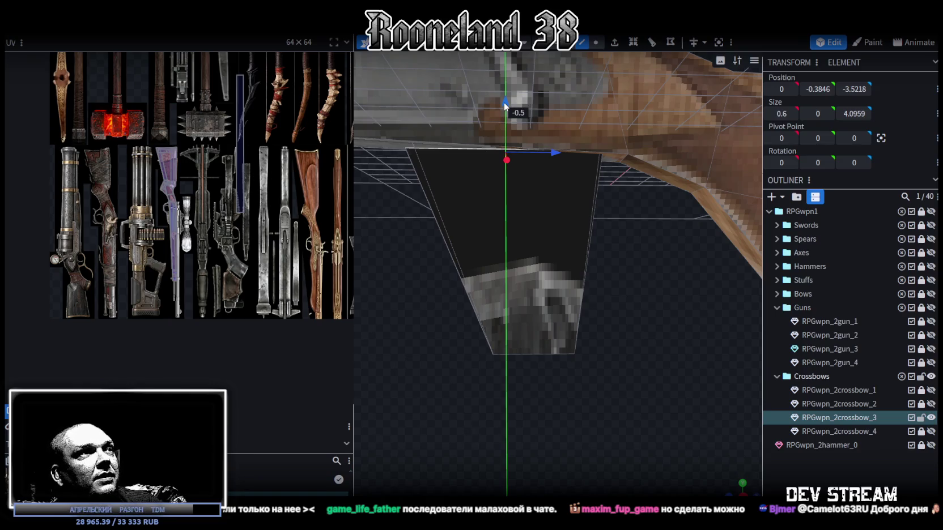
left_click_drag(503, 101, 504, 102)
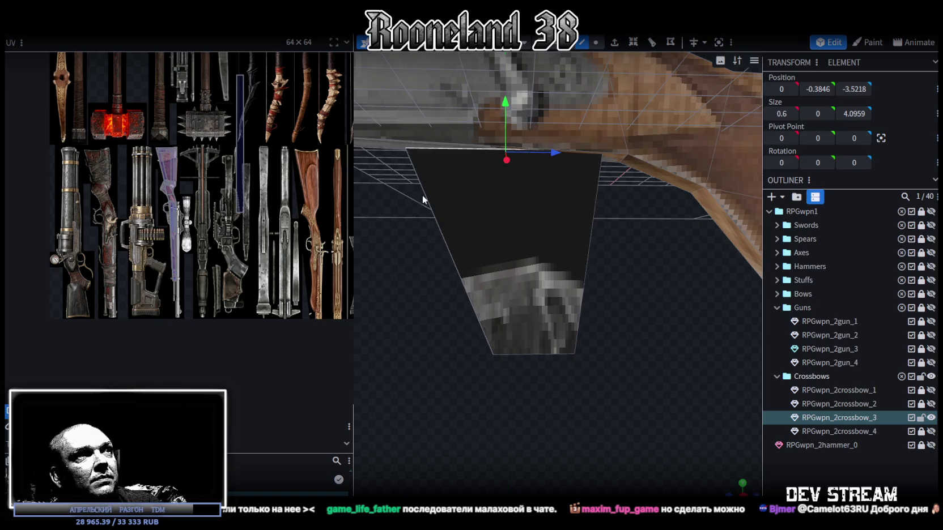
right_click_drag(422, 195, 514, 319)
Raise the top-left vertex and shorten the bottom edge, then box-select the whole 0.6 × 1.706 × 4.0959 panel.
left_click(596, 42)
left_click(514, 264)
left_click_drag(515, 220, 517, 212)
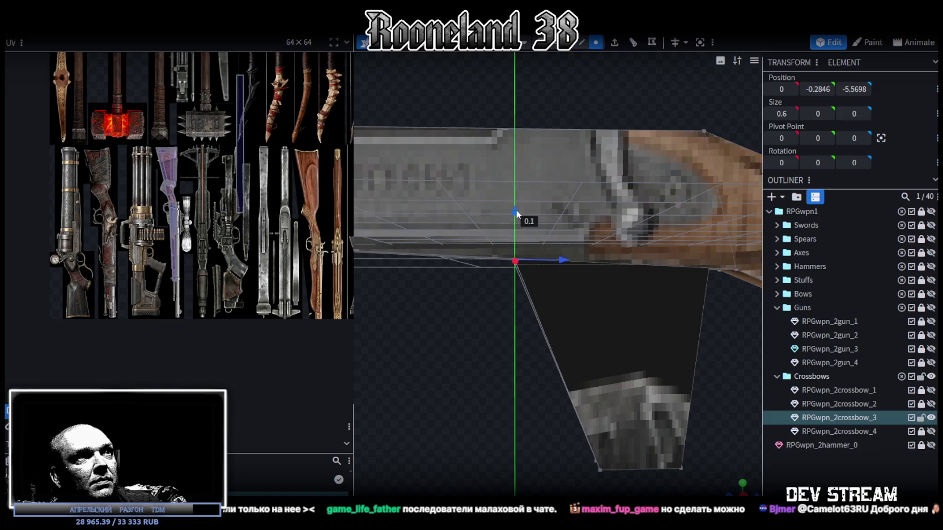
scroll(515, 238, "down", 2)
left_click_drag(523, 445, 653, 343)
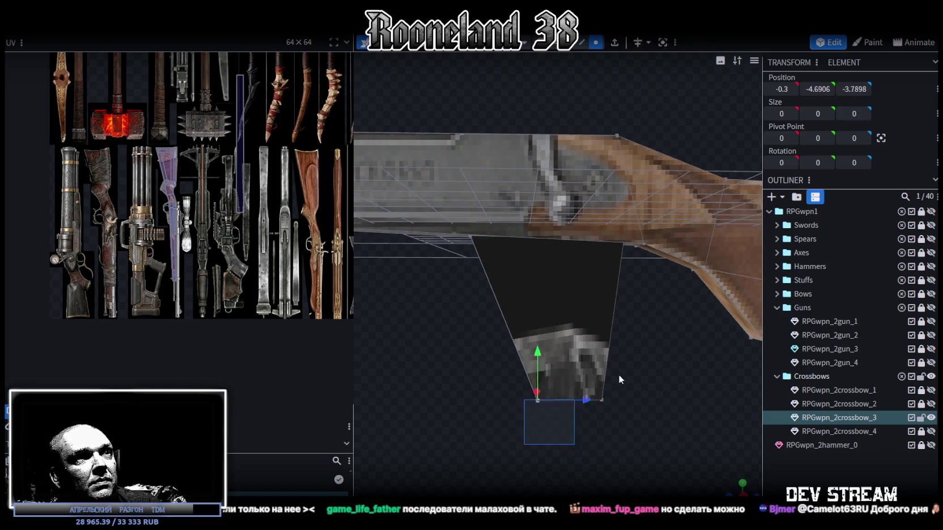
left_click_drag(568, 347, 572, 241)
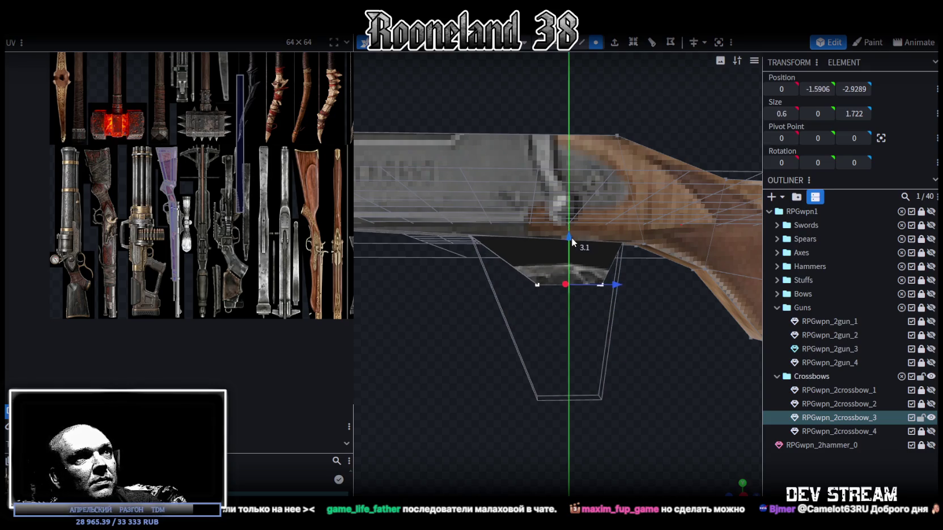
left_click_drag(572, 240, 574, 262)
mouse_move(616, 302)
left_mouse_down()
mouse_move(598, 302)
mouse_move(618, 301)
left_mouse_up()
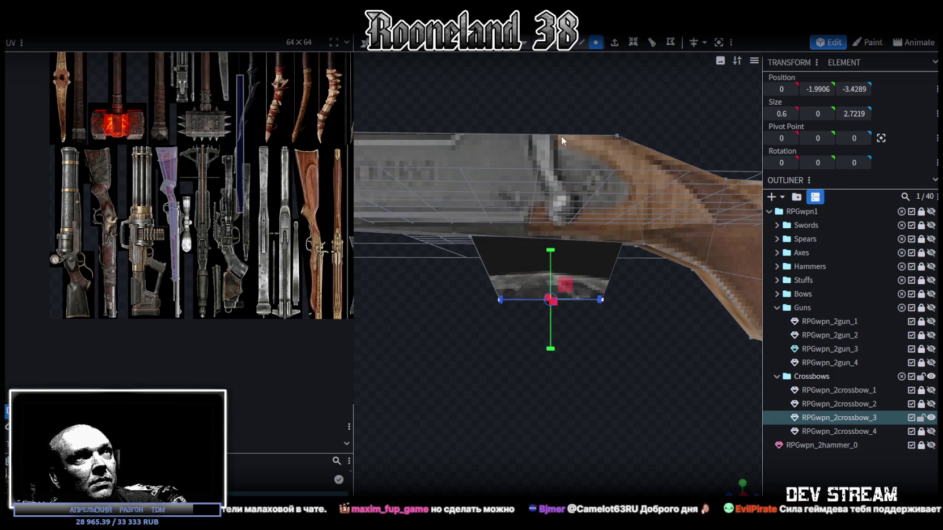
left_click(566, 45)
left_click_drag(451, 355, 651, 273)
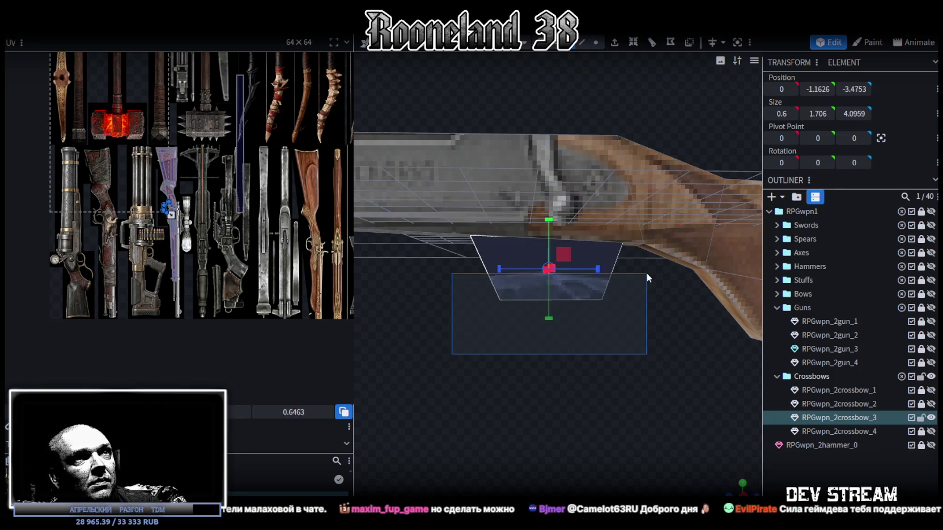
Switch to an orthographic side view and enlarge the panel's area on the texture atlas.
key("KP_3")
scroll(561, 380, "down", 2)
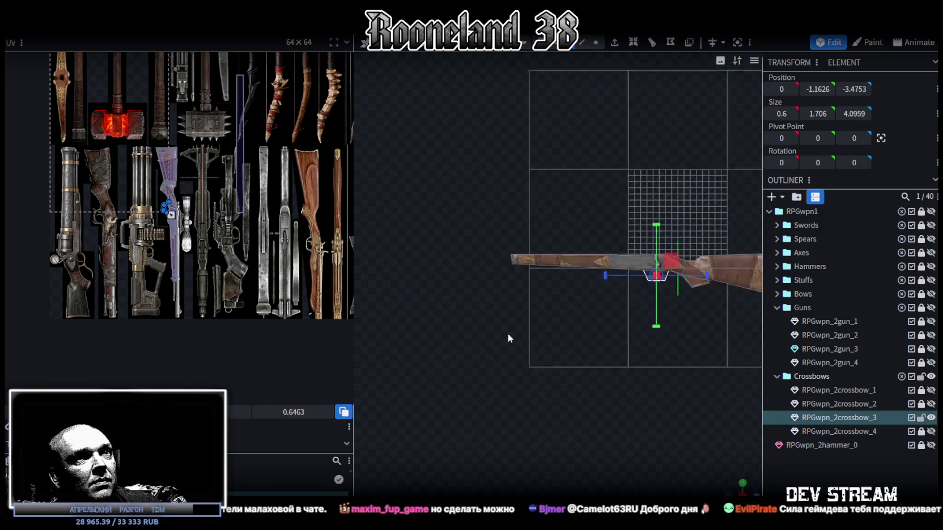
right_click_drag(528, 349, 472, 334)
left_click_drag(171, 215, 315, 242)
scroll(308, 241, "up", 3)
scroll(301, 239, "up", 2)
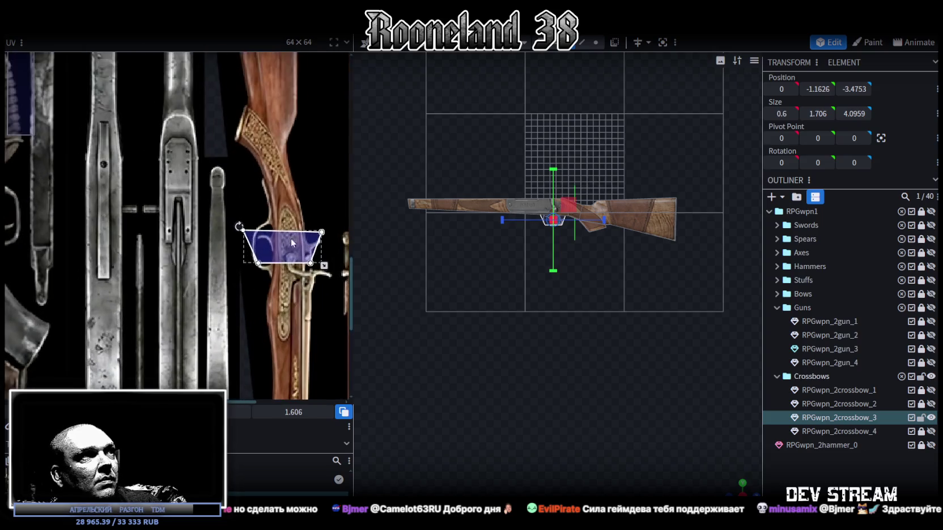
scroll(271, 241, "up", 2)
Rotate and mirror the guard UV on X, then shrink it onto the dark blue guard area.
right_click(264, 243)
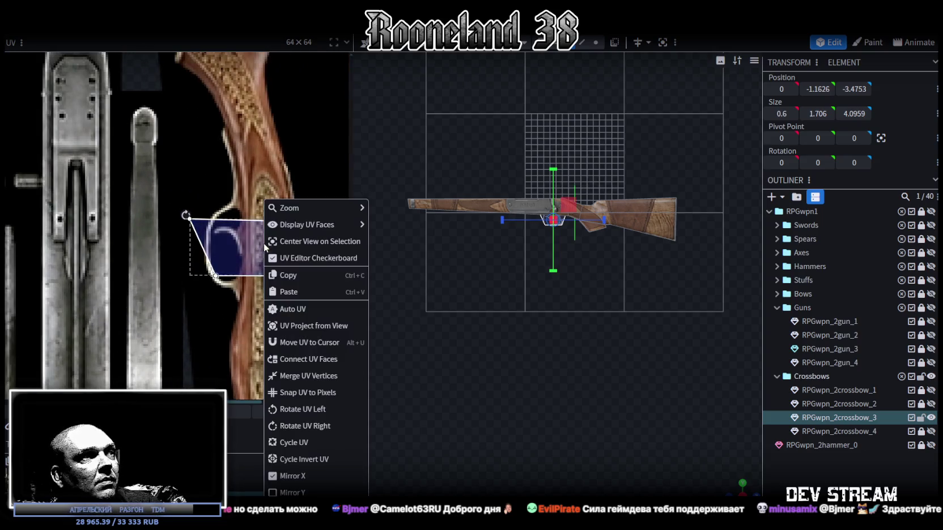
left_click(300, 409)
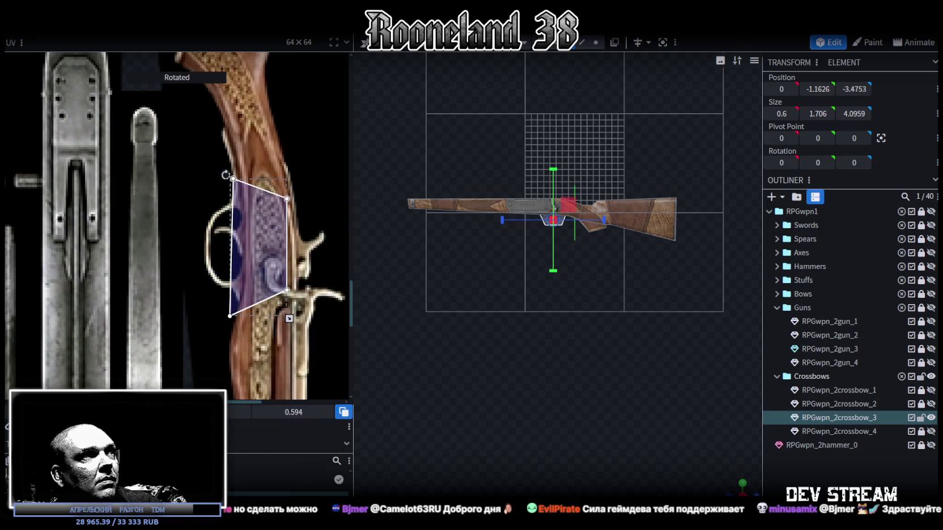
left_click(245, 241)
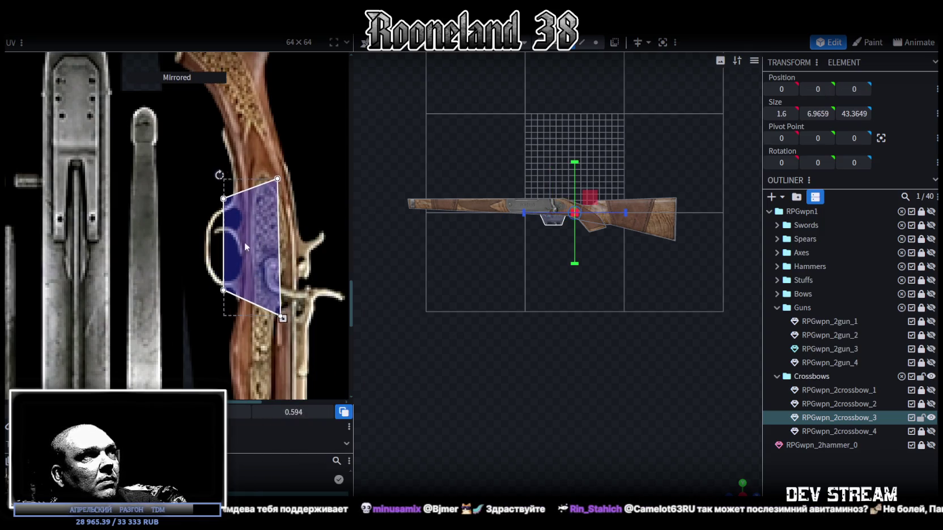
left_click_drag(233, 259, 235, 260)
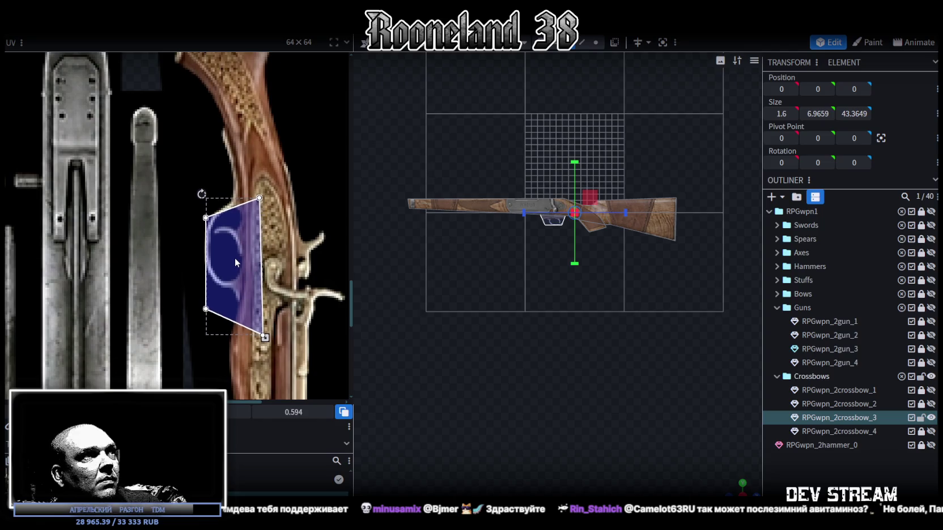
left_click_drag(264, 334, 236, 259)
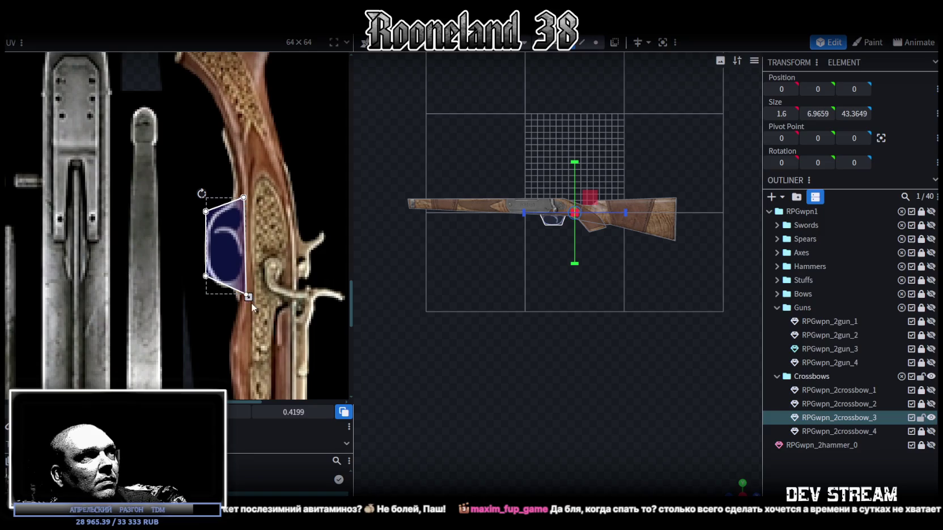
left_click_drag(224, 251, 222, 245)
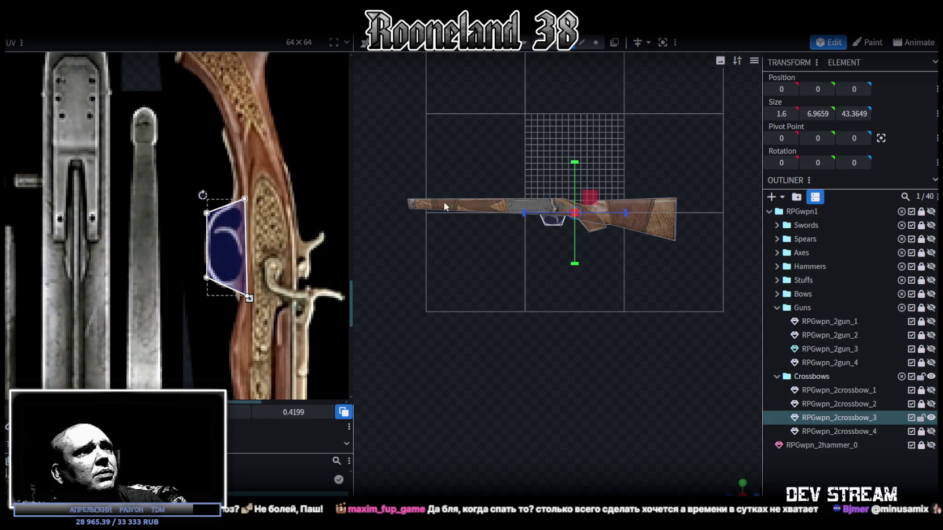
Zoom and orbit around the gun, checking it from above, below and side-on.
scroll(593, 350, "up", 2)
scroll(593, 351, "up", 2)
right_click_drag(615, 341, 646, 467)
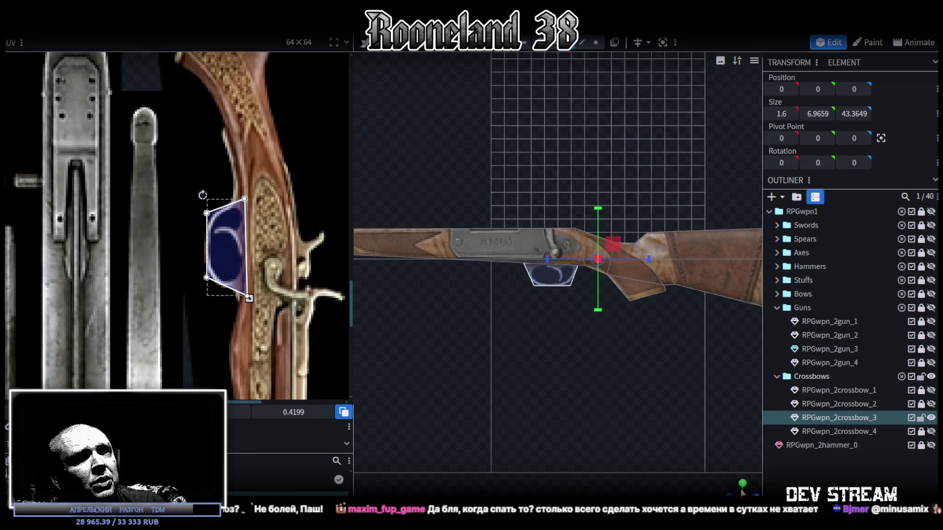
left_click_drag(646, 468, 565, 384)
scroll(207, 259, "down", 3)
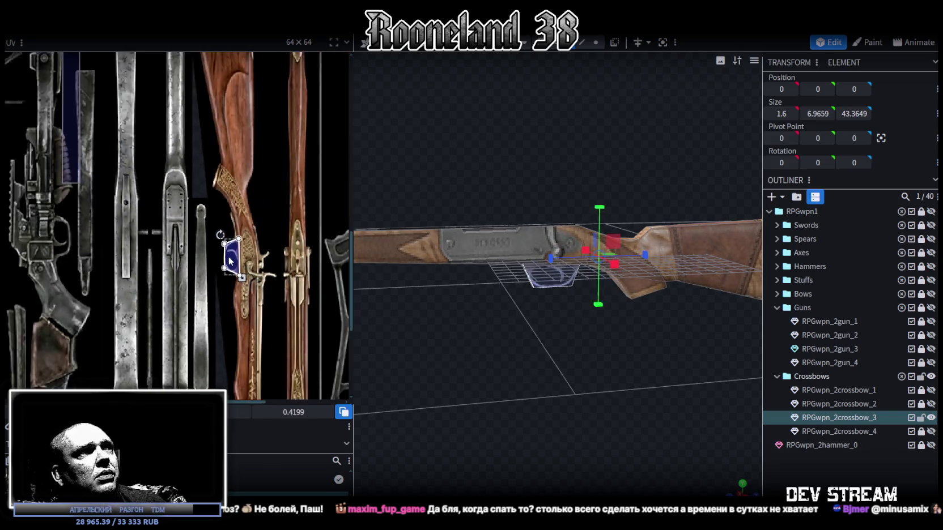
scroll(207, 260, "down", 2)
scroll(553, 358, "up", 1)
scroll(523, 359, "up", 2)
left_click_drag(523, 365, 541, 345)
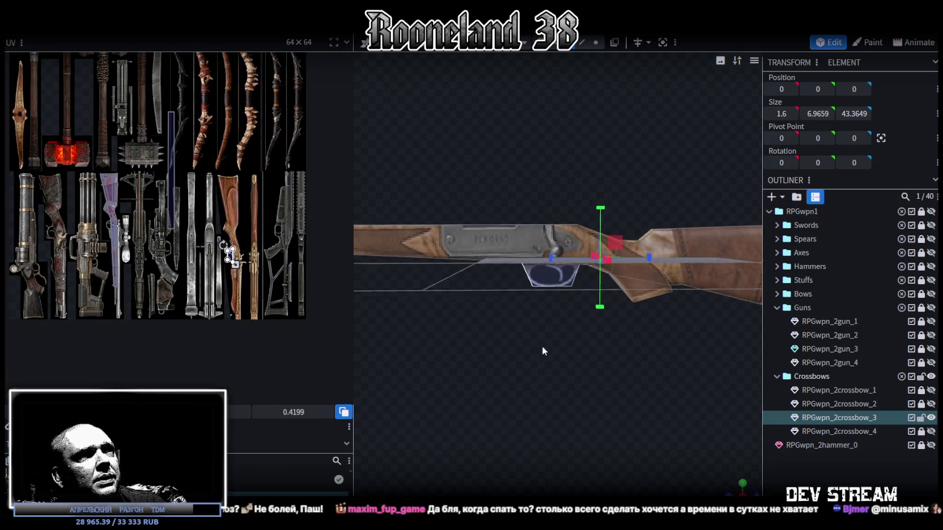
scroll(231, 214, "up", 2)
scroll(231, 214, "up", 1)
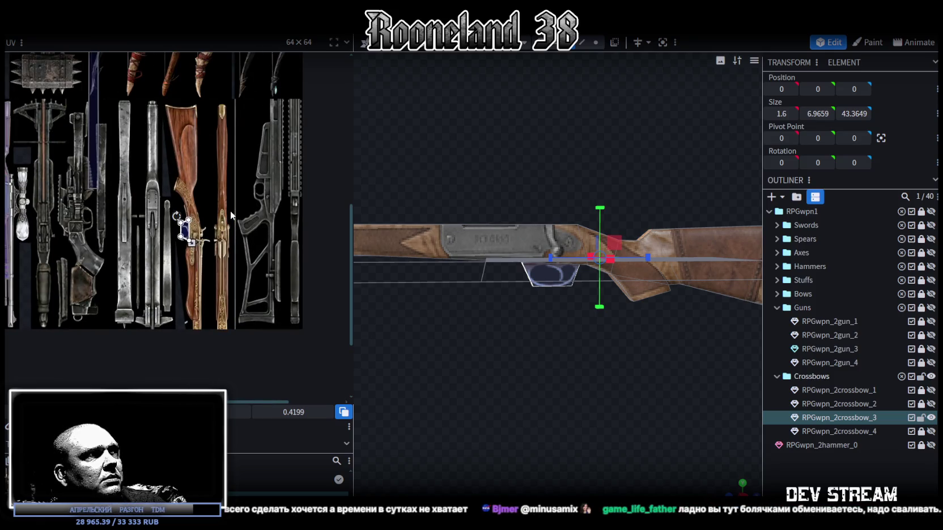
scroll(230, 213, "down", 1)
scroll(246, 218, "down", 1)
mouse_move(483, 375)
left_mouse_down()
mouse_move(470, 386)
mouse_move(465, 365)
mouse_move(427, 342)
mouse_move(498, 367)
left_mouse_up()
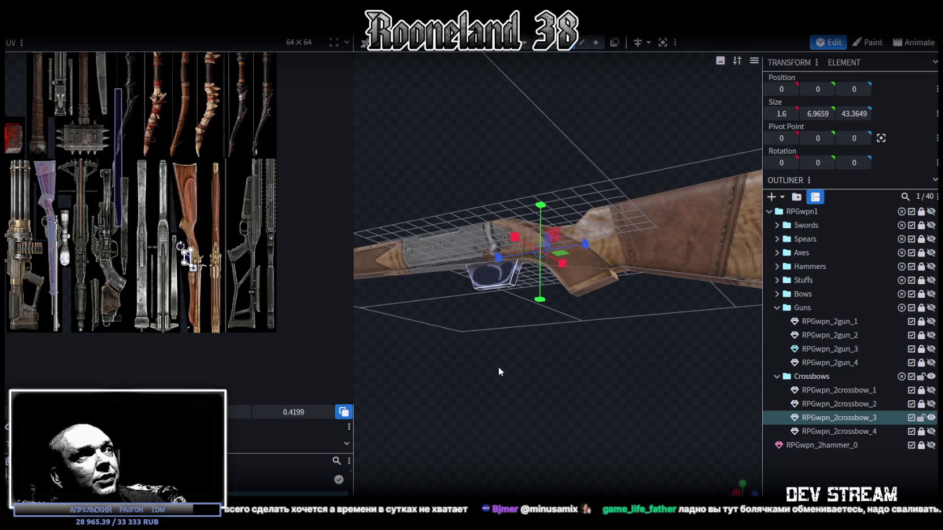
scroll(217, 266, "up", 3)
scroll(217, 266, "up", 1)
mouse_move(418, 325)
left_mouse_down()
mouse_move(571, 393)
mouse_move(601, 419)
mouse_move(634, 283)
left_mouse_up()
Box-select the stock's vertices to show their purple UV island.
mouse_move(722, 212)
left_mouse_down()
mouse_move(559, 351)
mouse_move(567, 342)
mouse_move(554, 411)
mouse_move(479, 459)
mouse_move(430, 397)
left_mouse_up()
scroll(113, 210, "down", 3)
scroll(170, 199, "up", 3)
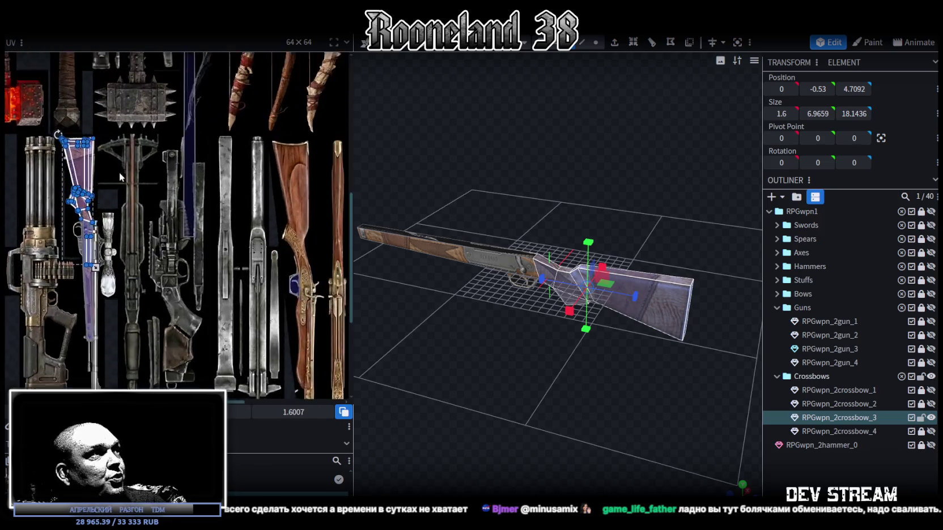
Drag the stock's UV island onto the wooden stock artwork and resize it to fit the wood.
scroll(113, 184, "up", 2)
mouse_move(67, 176)
left_mouse_down()
mouse_move(177, 165)
mouse_move(90, 159)
mouse_move(209, 261)
mouse_move(181, 199)
mouse_move(204, 140)
left_mouse_up()
scroll(250, 202, "up", 3)
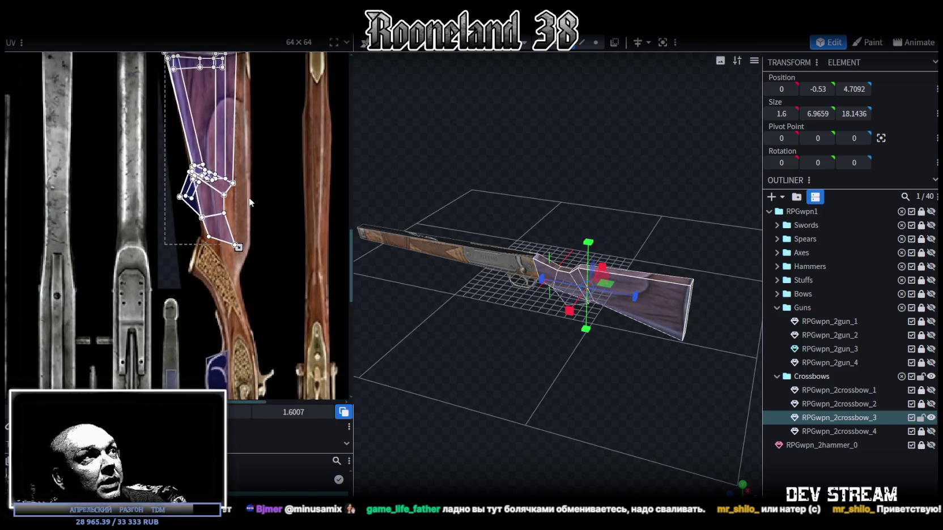
left_click_drag(242, 260, 281, 387)
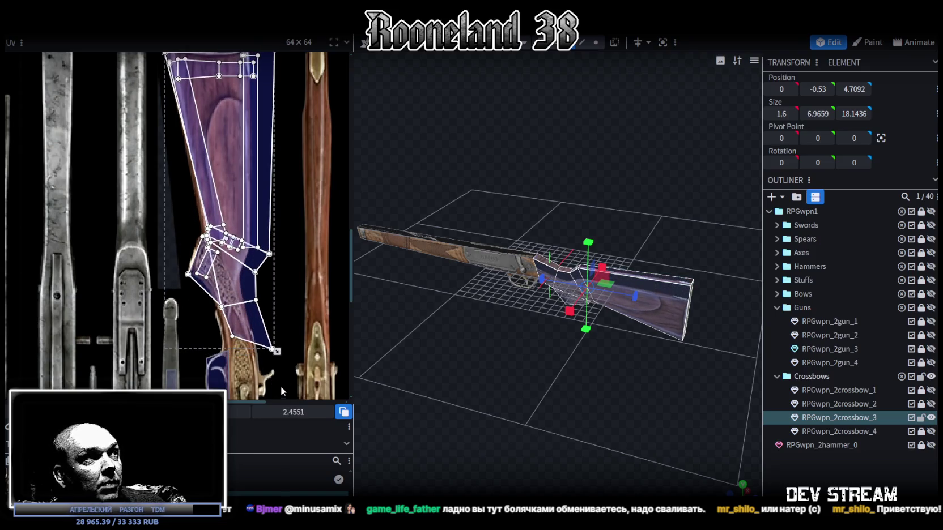
scroll(266, 322, "up", 1)
scroll(276, 315, "up", 2)
middle_click_drag(277, 315, 278, 253)
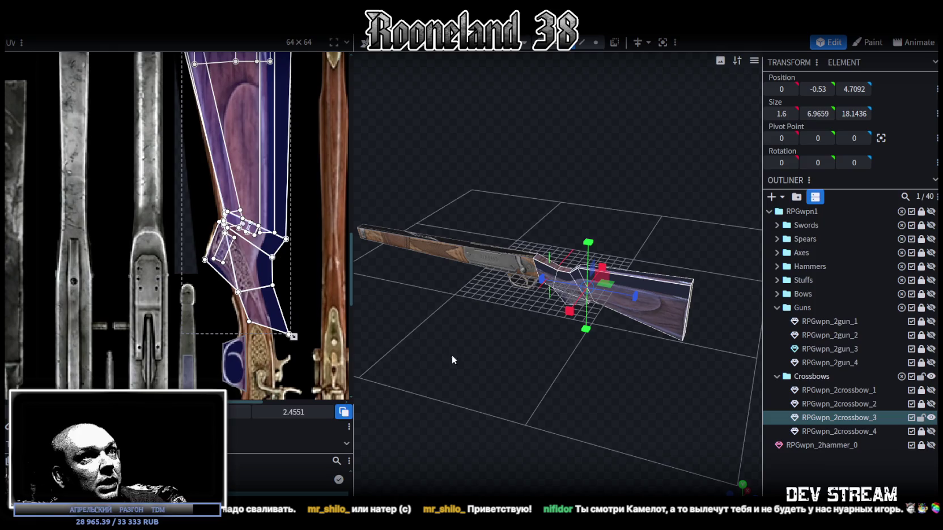
scroll(438, 347, "up", 1)
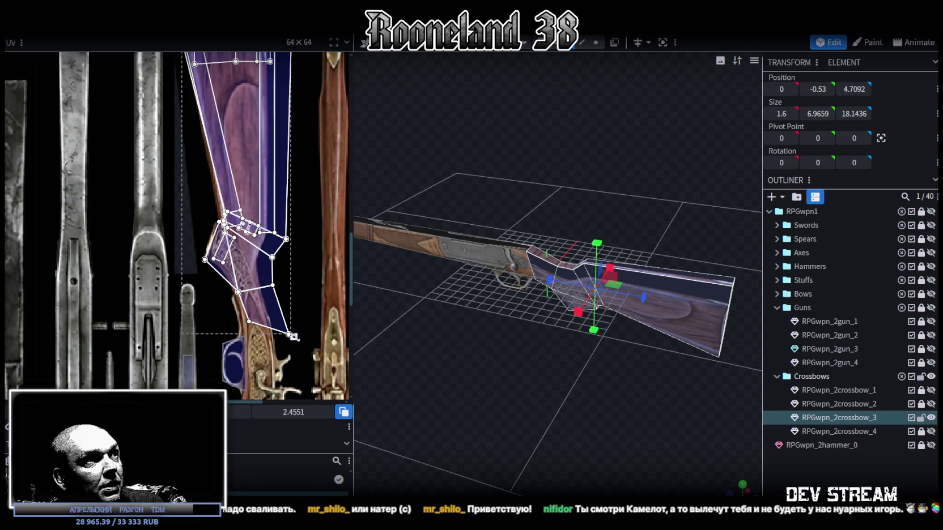
left_click_drag(293, 337, 272, 307)
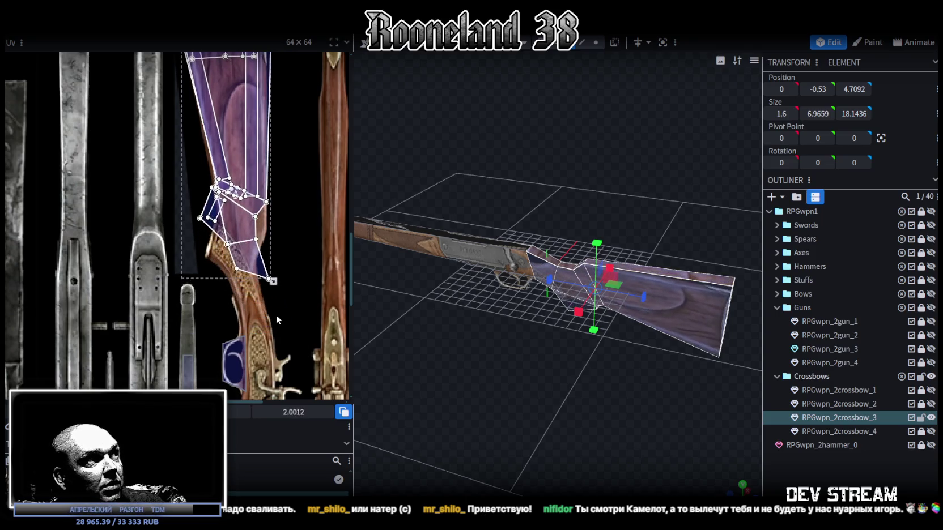
Fit another stock piece's UV island over the brown wood, then select the stock's end face.
left_click(237, 256)
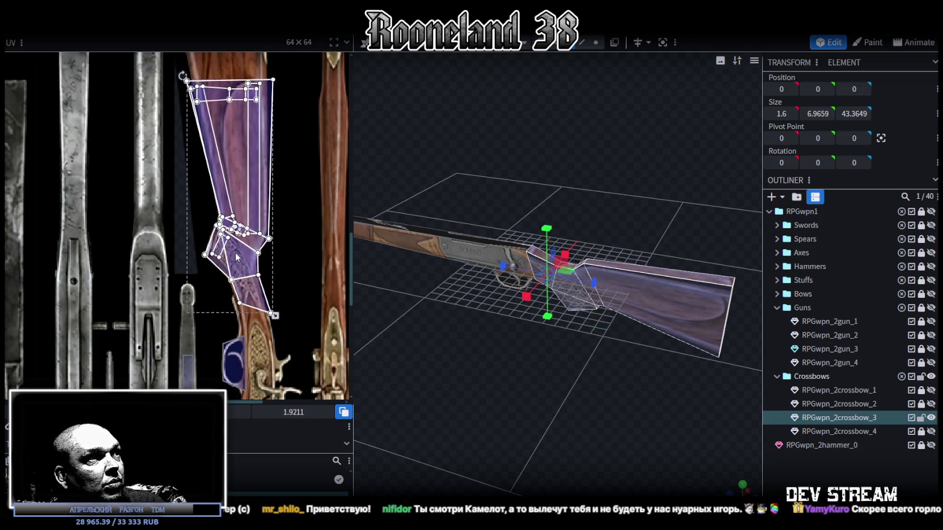
left_click_drag(250, 272, 248, 269)
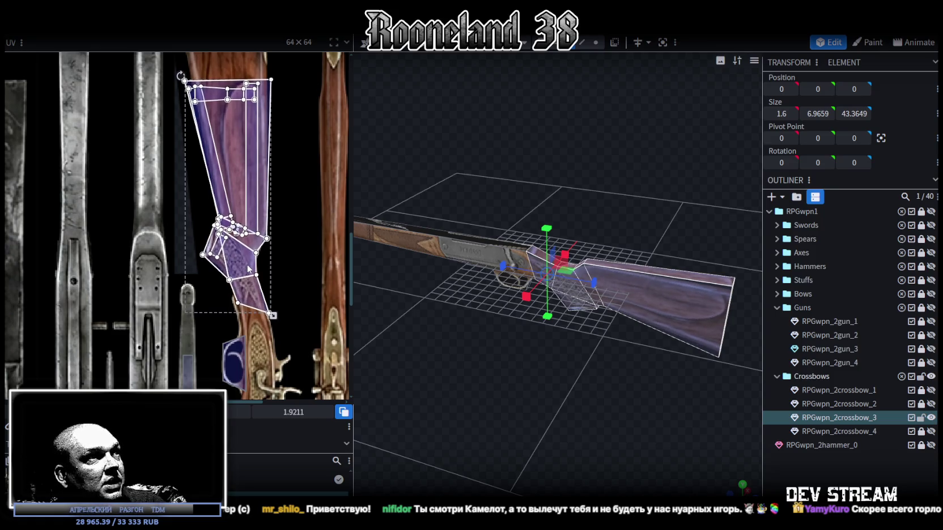
scroll(260, 278, "up", 2)
left_click_drag(274, 332, 269, 332)
left_click_drag(214, 234, 220, 247)
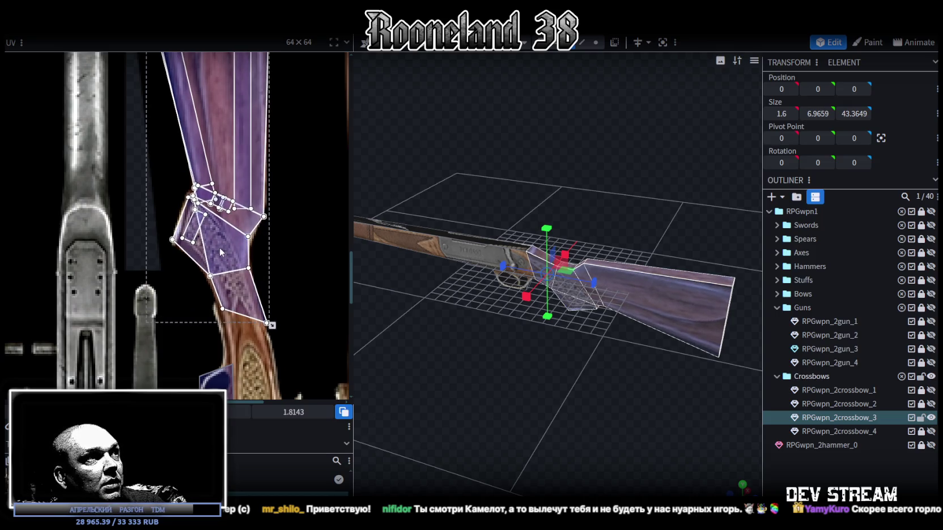
scroll(219, 247, "up", 3)
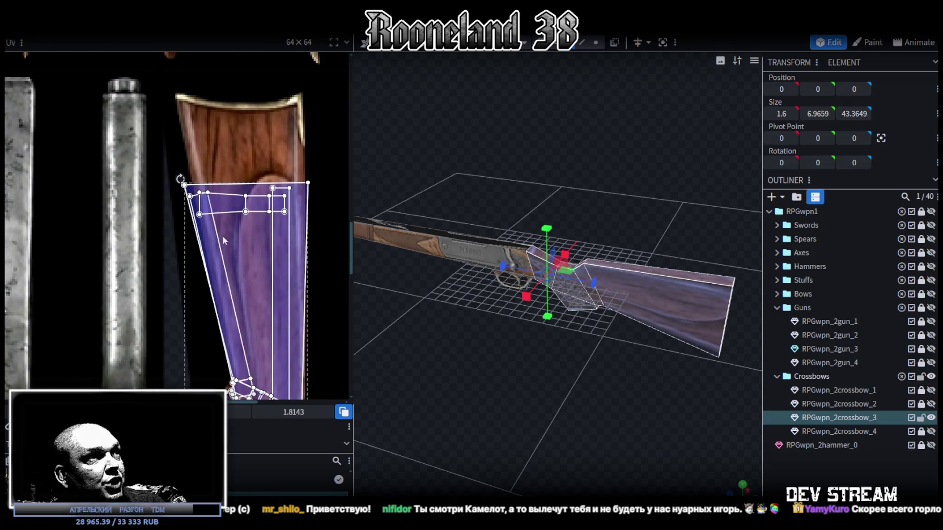
scroll(228, 218, "down", 1)
scroll(181, 198, "down", 1)
scroll(146, 181, "down", 1)
left_click_drag(139, 181, 312, 219)
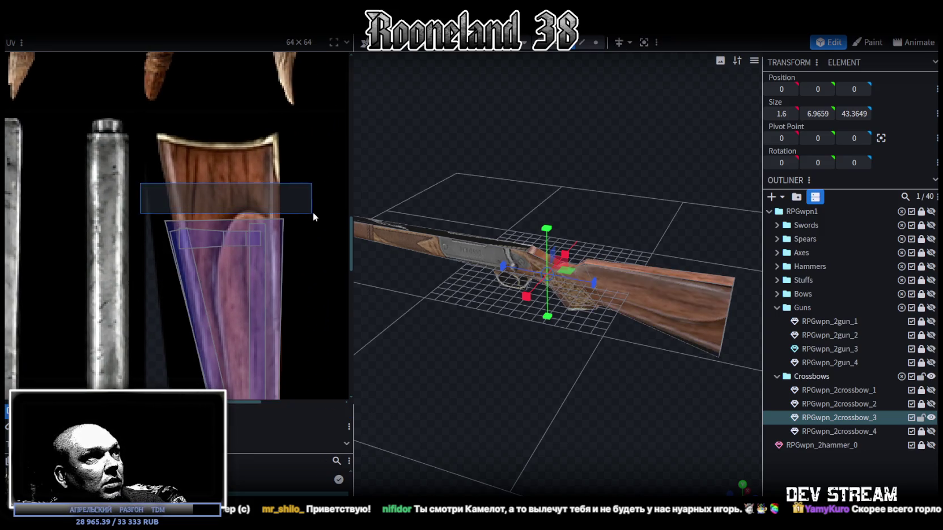